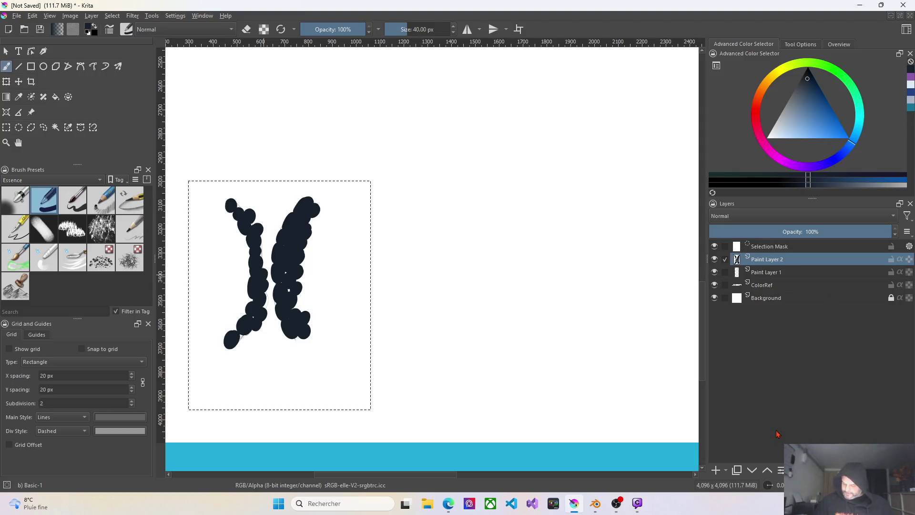
Add Paint Layer 3 above Paint Layer 2 and set its blending mode to Screen
click(716, 472)
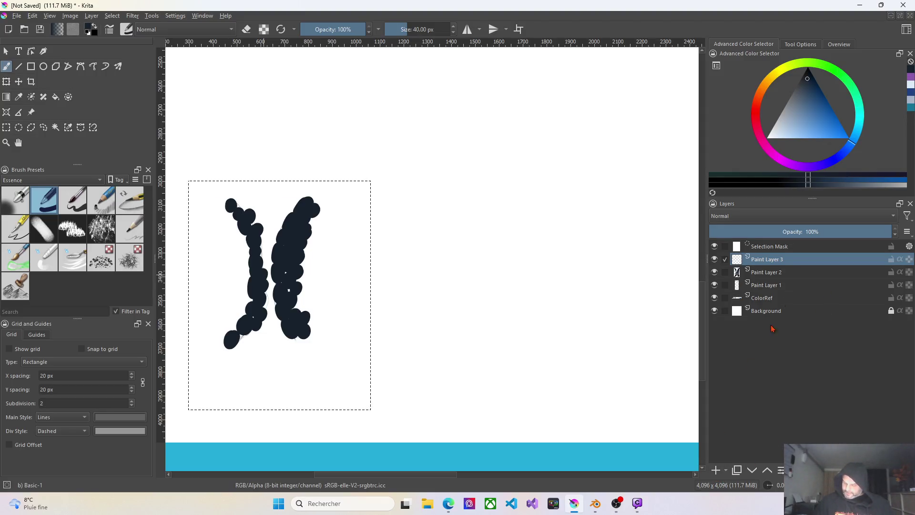
click(779, 278)
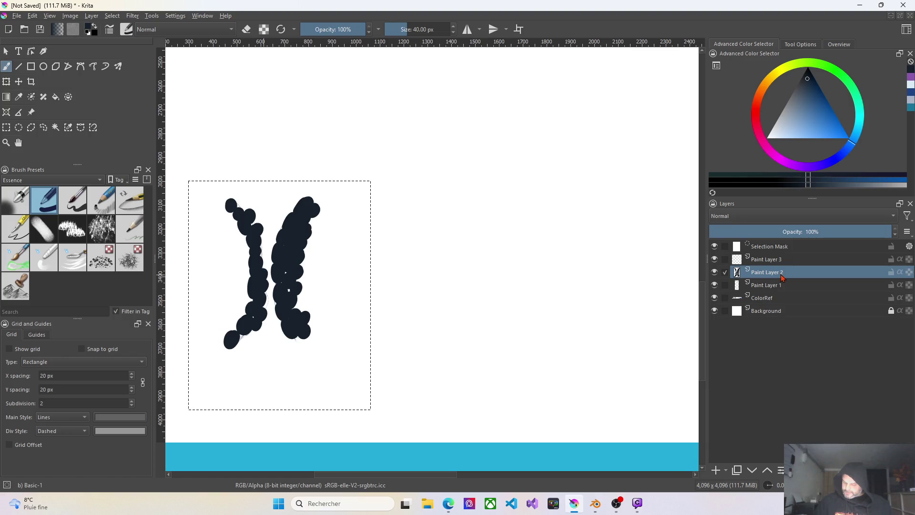
click(784, 261)
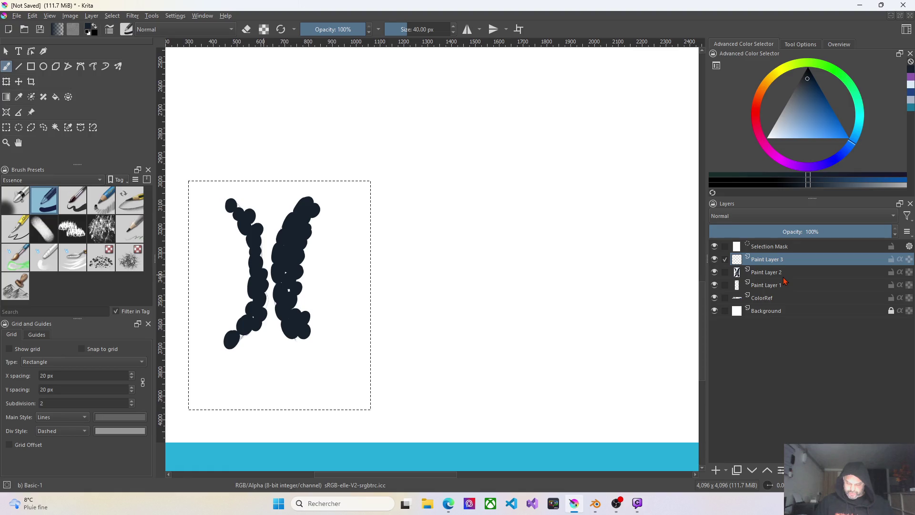
mouse_move(766, 272)
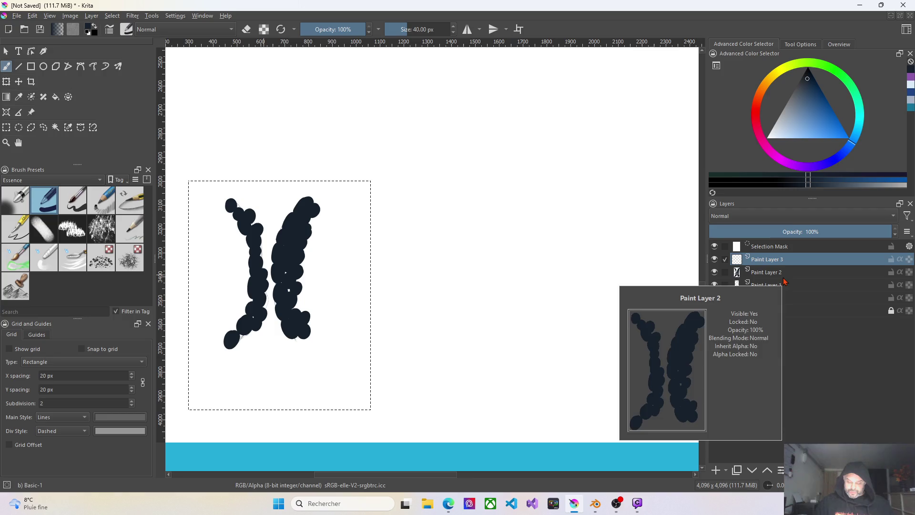
click(745, 219)
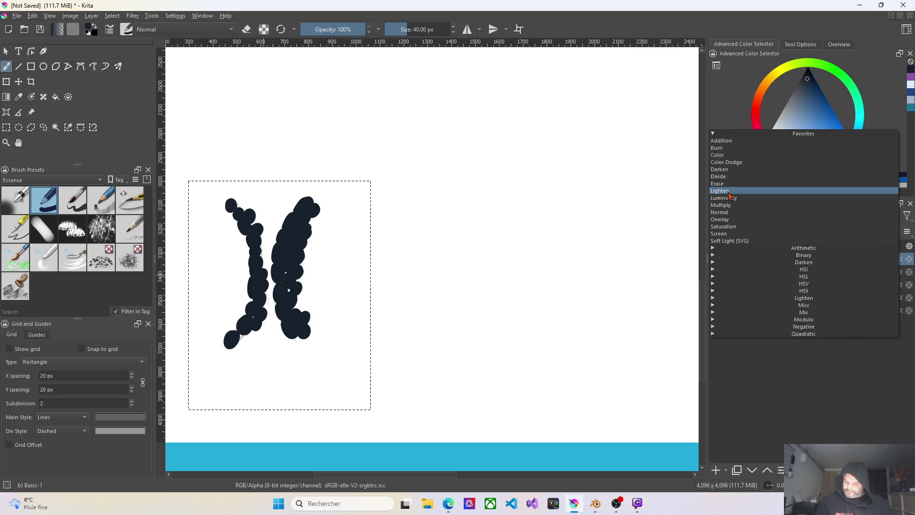
click(721, 233)
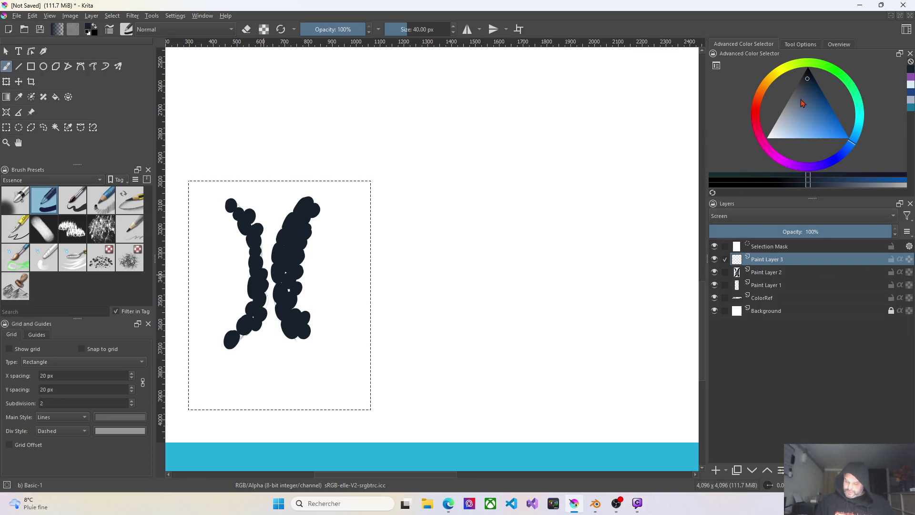
scroll(577, 194, down, 2)
scroll(611, 150, down, 1)
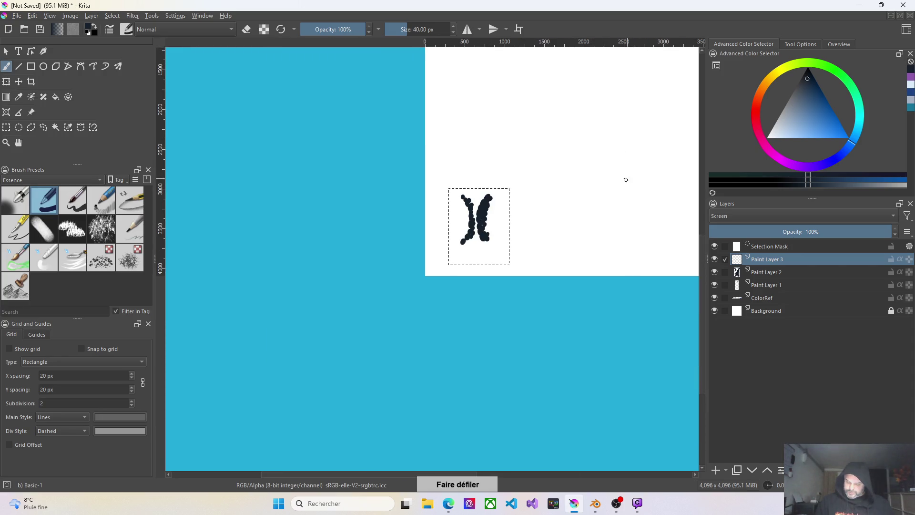
scroll(609, 113, down, 1)
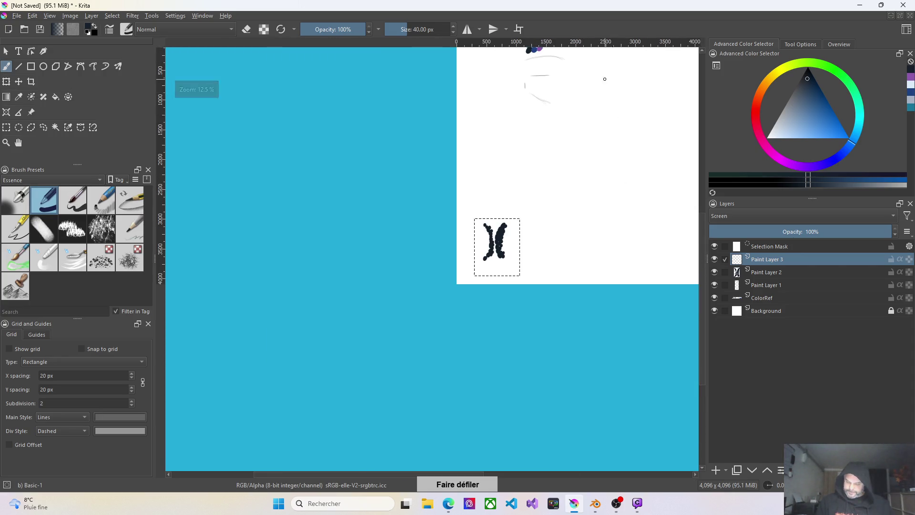
scroll(586, 65, down, 1)
scroll(570, 52, up, 1)
scroll(565, 55, up, 2)
scroll(558, 58, up, 2)
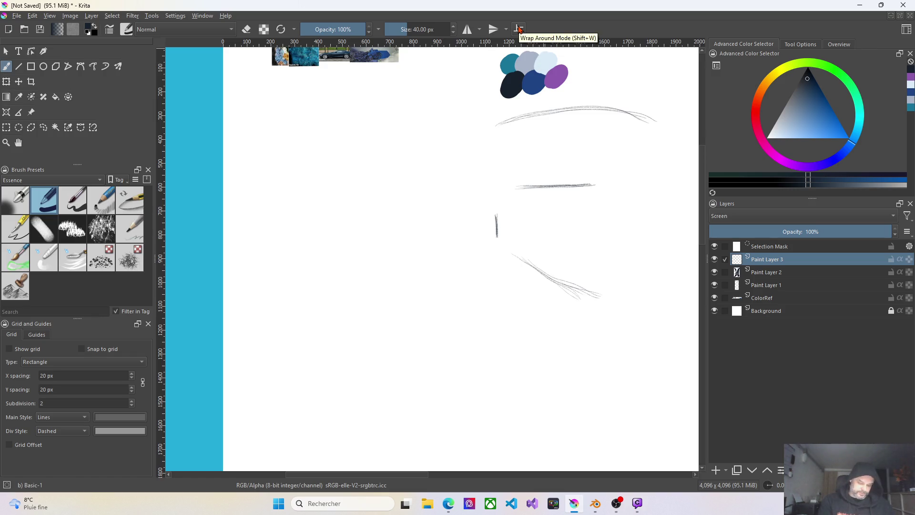
Sample teal from the reference swatch and dab a first teal oval atop the right stroke
click(19, 98)
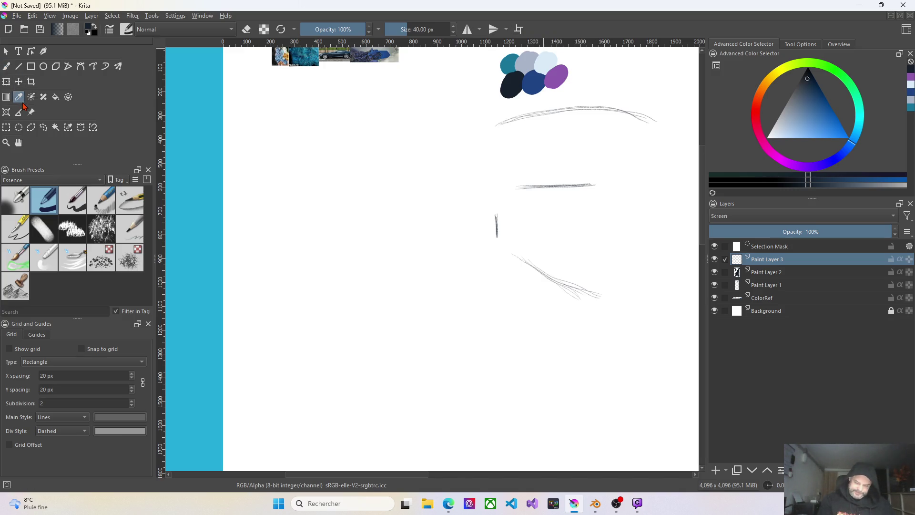
click(508, 62)
scroll(541, 343, down, 2)
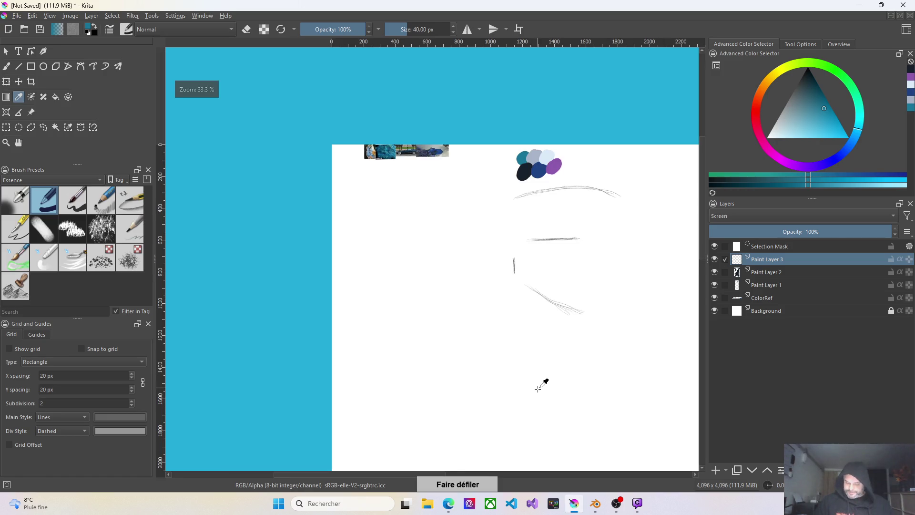
scroll(551, 390, down, 2)
scroll(557, 201, down, 3)
scroll(543, 243, up, 5)
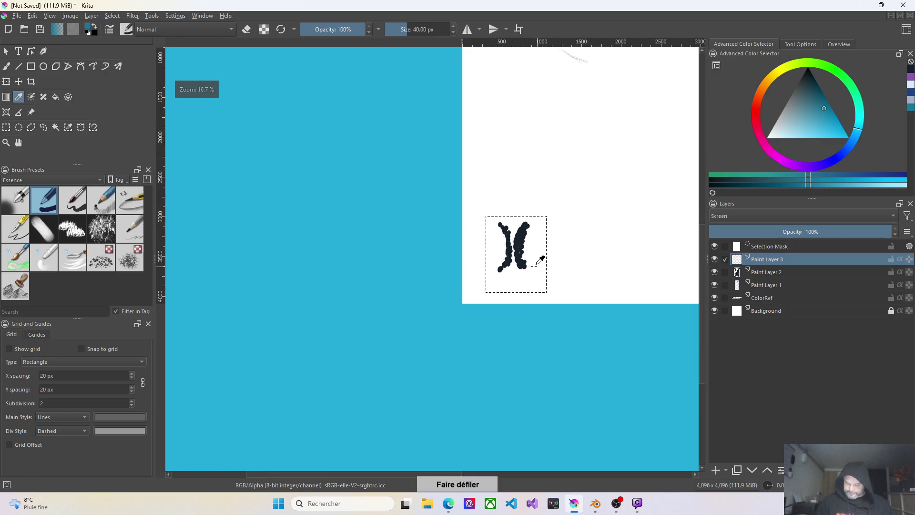
scroll(529, 244, up, 1)
scroll(530, 244, up, 2)
click(8, 68)
drag(527, 144, 524, 149)
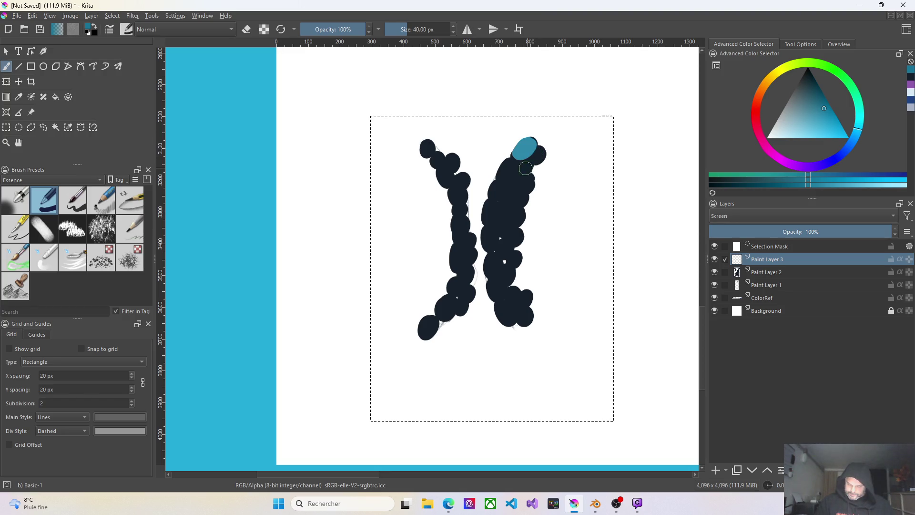
Paint teal ovals down the top half of the right navy stroke, trying a second brush briefly
drag(510, 169, 498, 192)
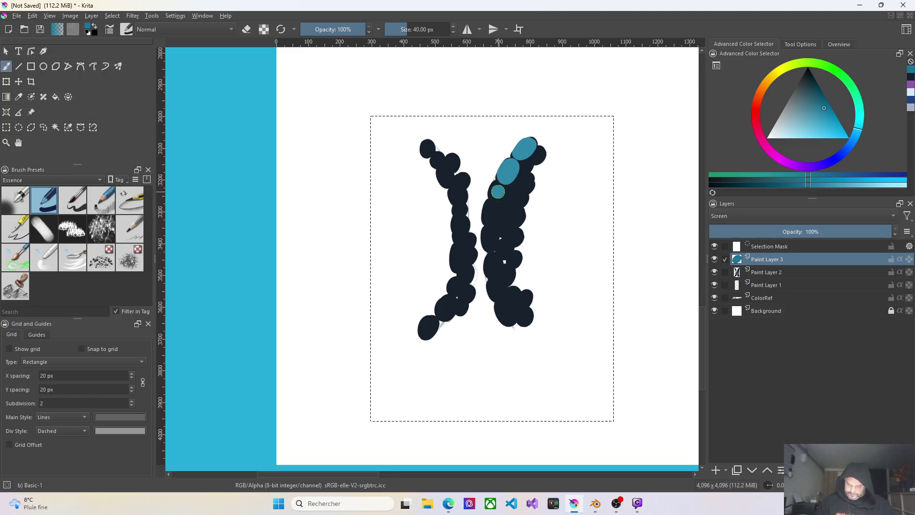
drag(496, 204, 492, 215)
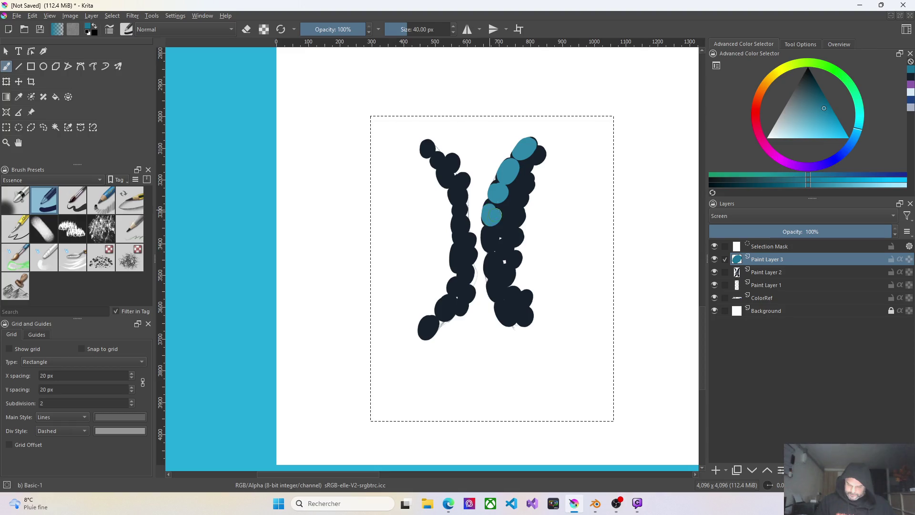
click(78, 208)
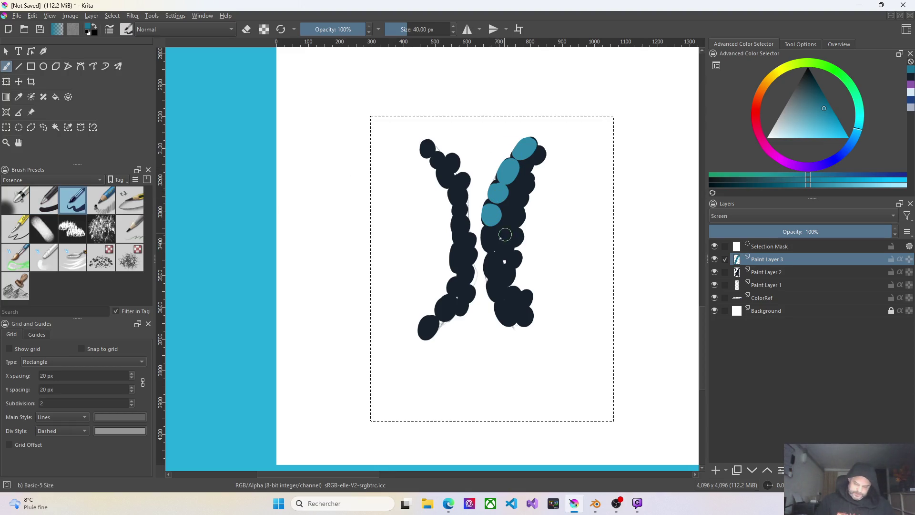
drag(489, 235, 489, 240)
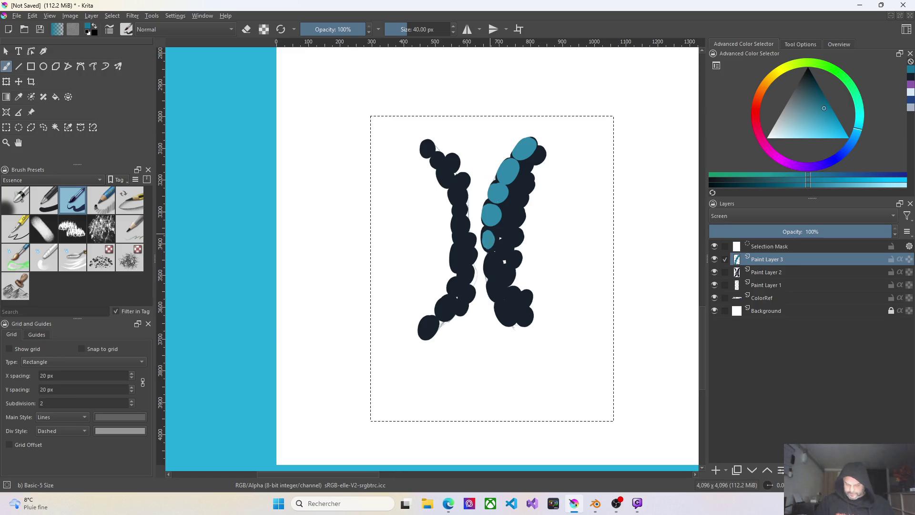
click(47, 202)
Shrink the brush and paint teal ovals down to the bottom of the right stroke
drag(409, 30, 399, 31)
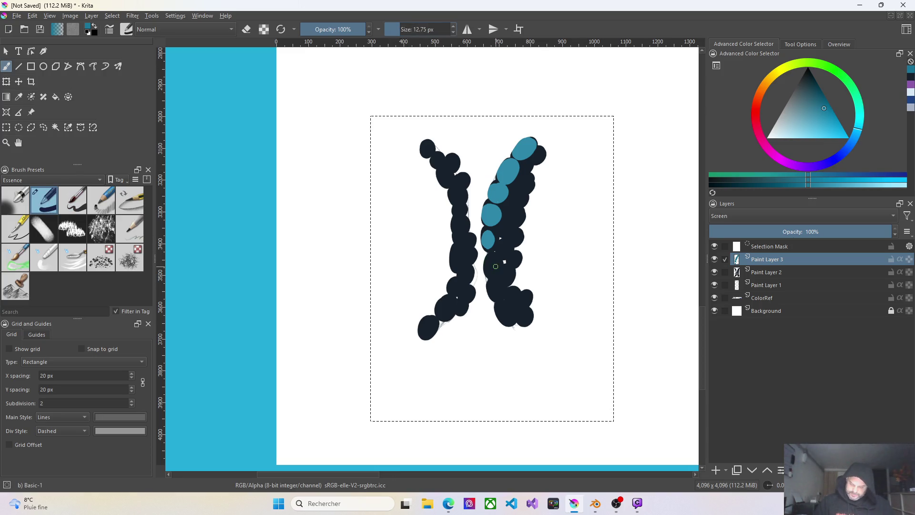
drag(490, 261, 491, 270)
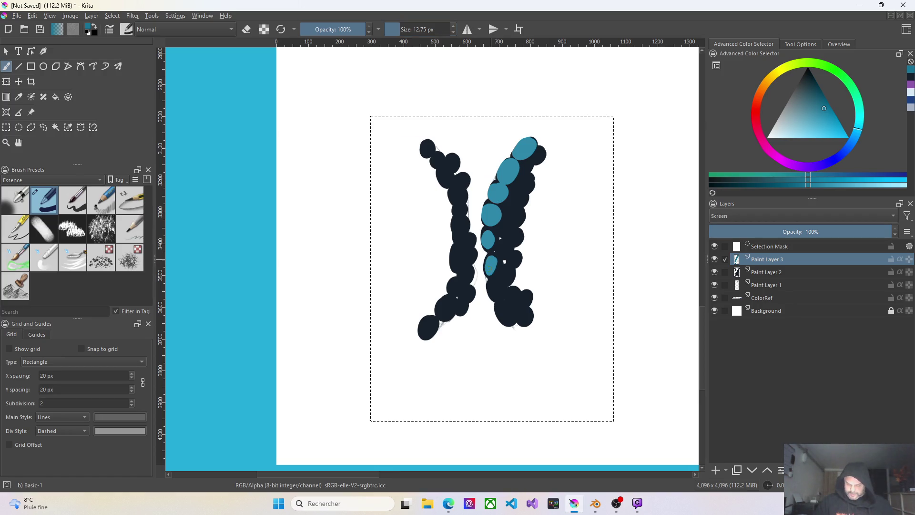
drag(493, 280, 493, 295)
drag(501, 309, 509, 322)
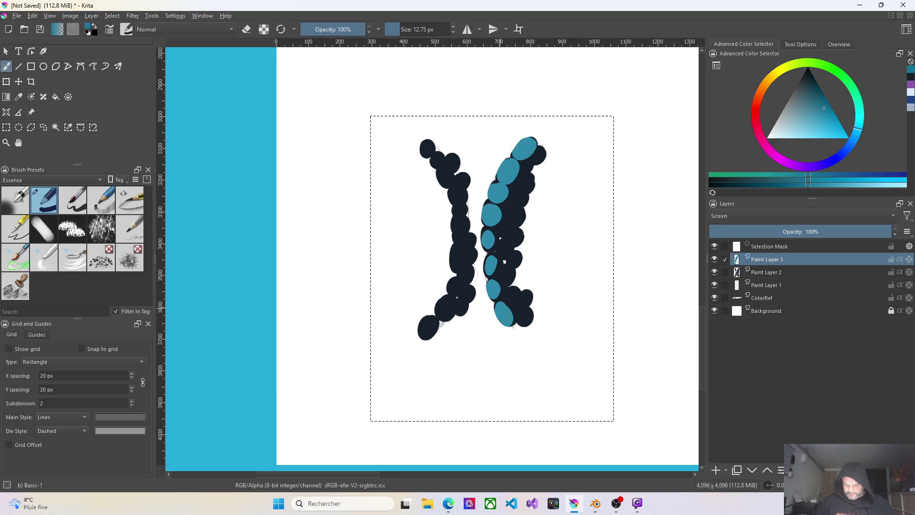
drag(525, 316, 524, 315)
click(524, 296)
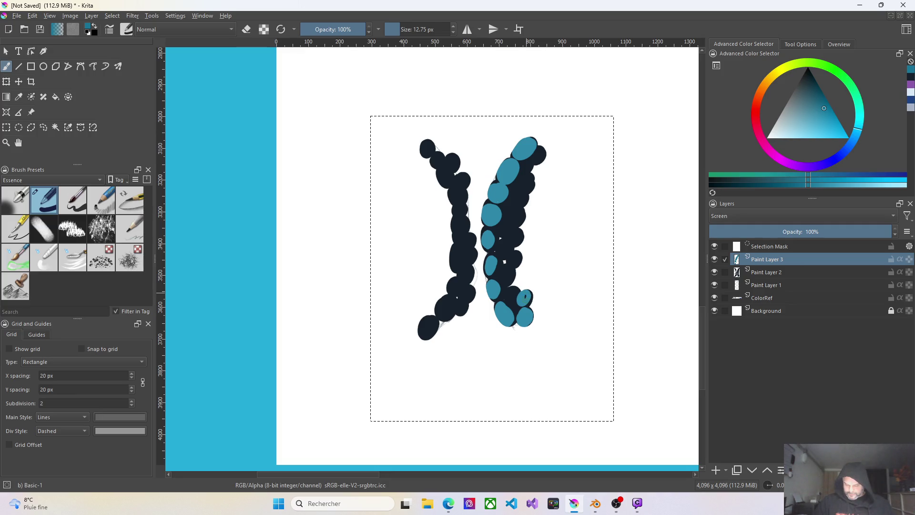
click(510, 293)
Fill the remaining dark gaps up the right stroke with small teal ovals
click(507, 273)
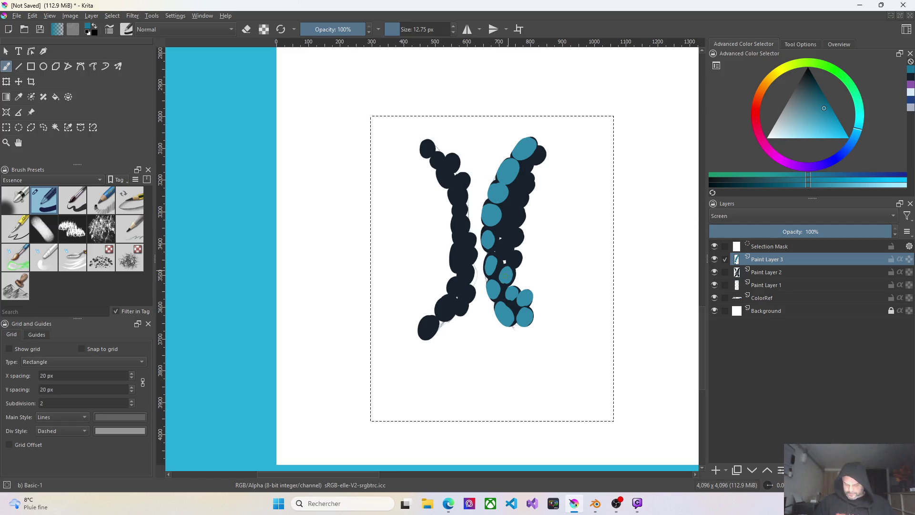
click(503, 246)
click(514, 254)
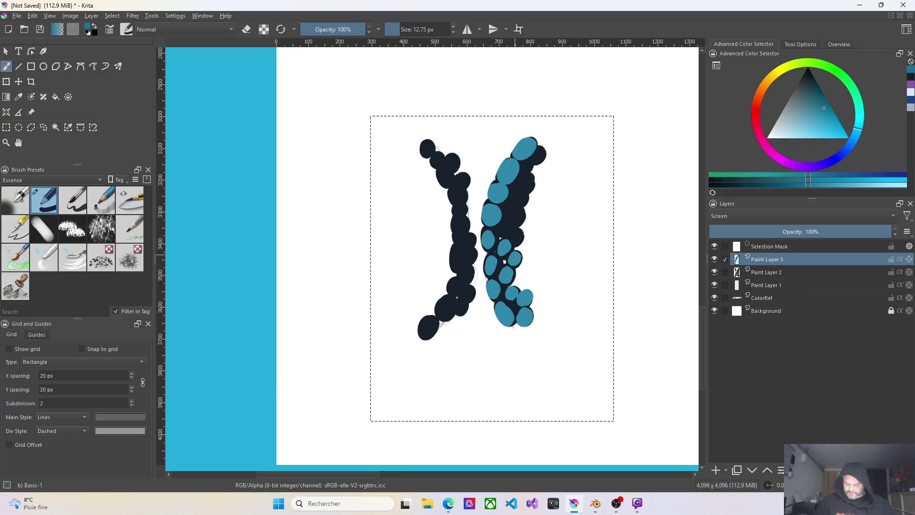
click(514, 234)
drag(514, 211, 518, 218)
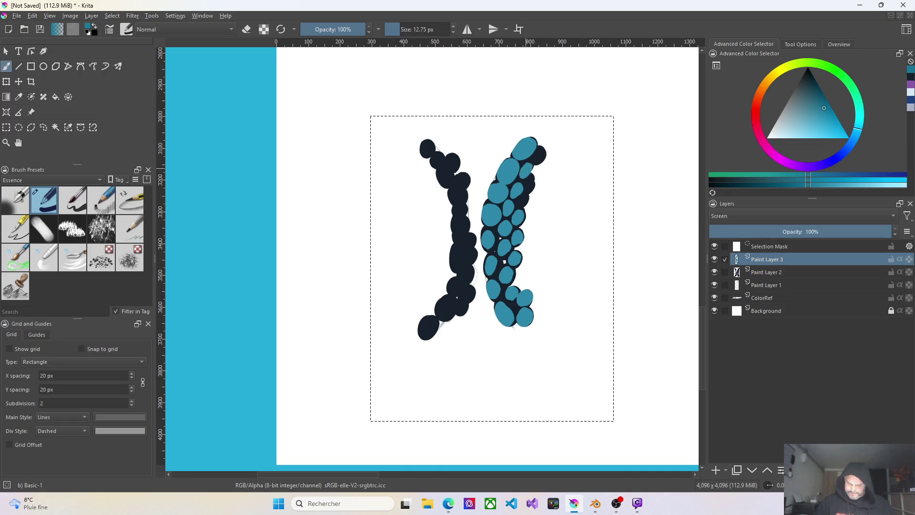
click(528, 185)
click(538, 158)
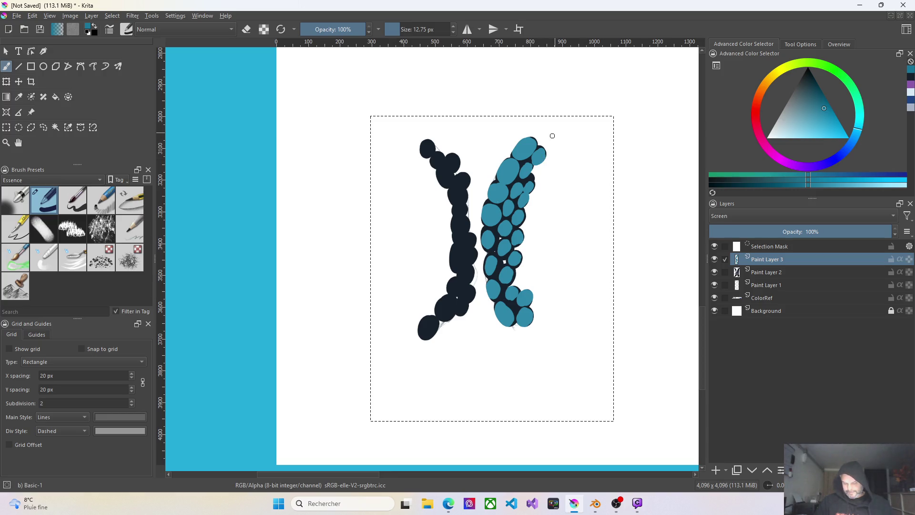
click(491, 260)
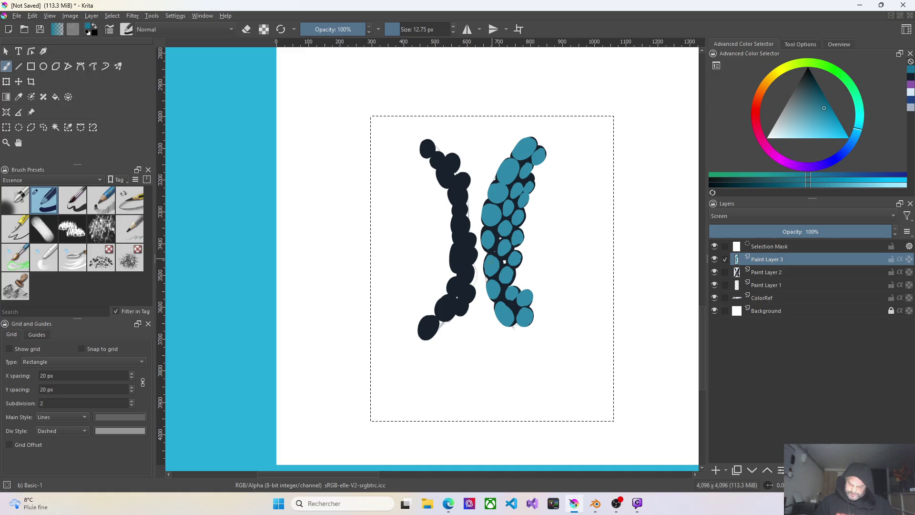
Fill the left stroke's upper blobs and dark middle with teal oval cells
drag(431, 149, 425, 152)
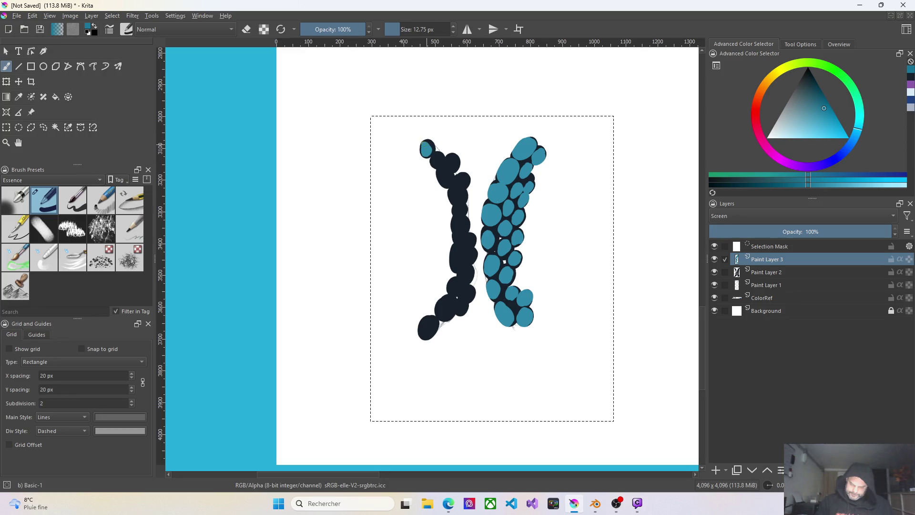
click(436, 159)
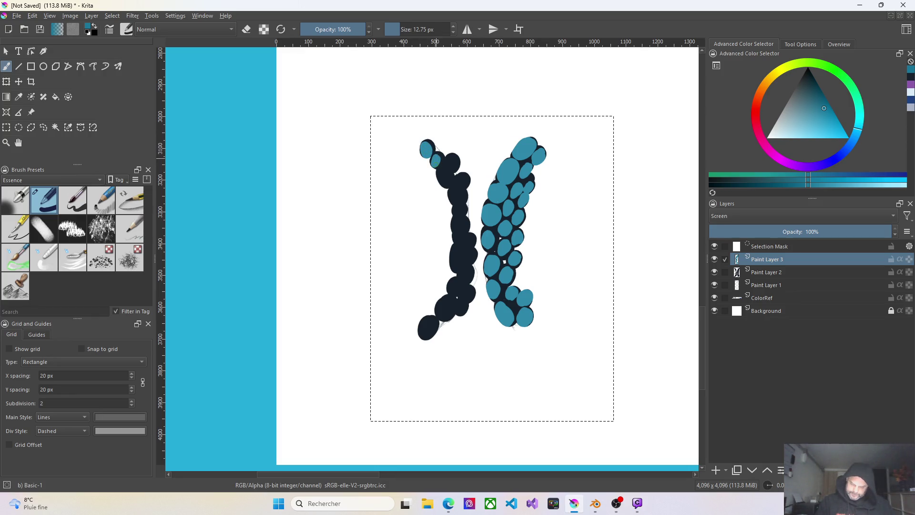
click(450, 164)
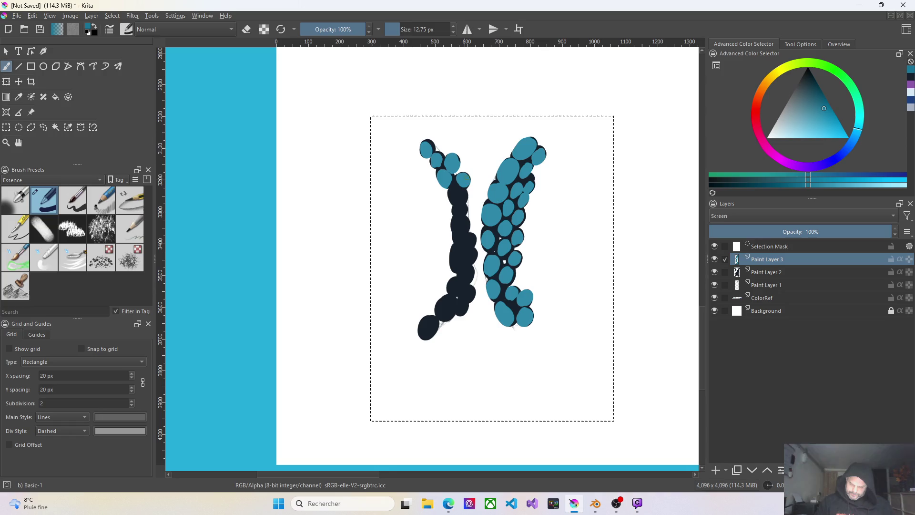
click(455, 193)
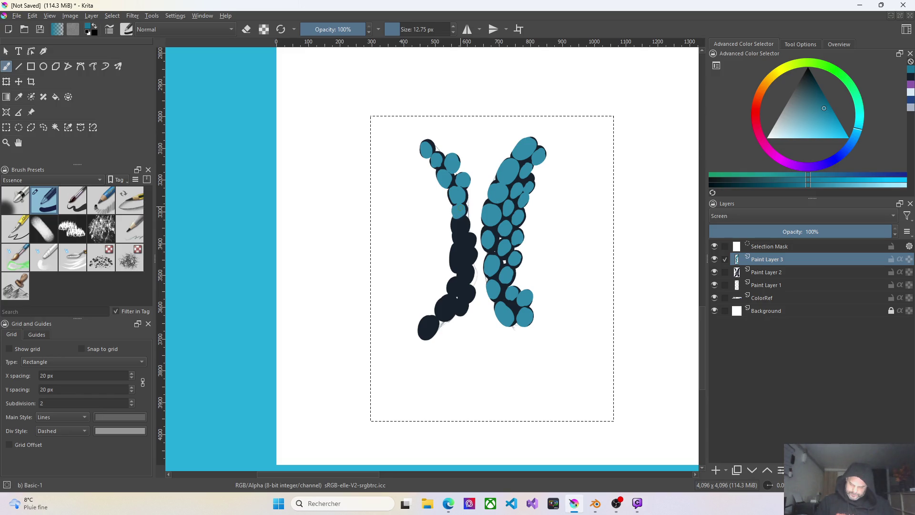
drag(459, 223, 463, 242)
drag(455, 246, 455, 269)
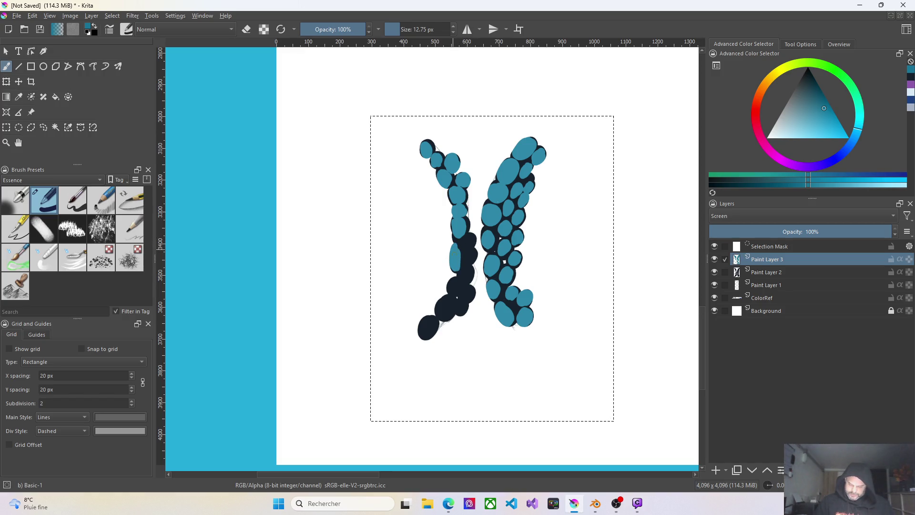
drag(466, 236, 471, 246)
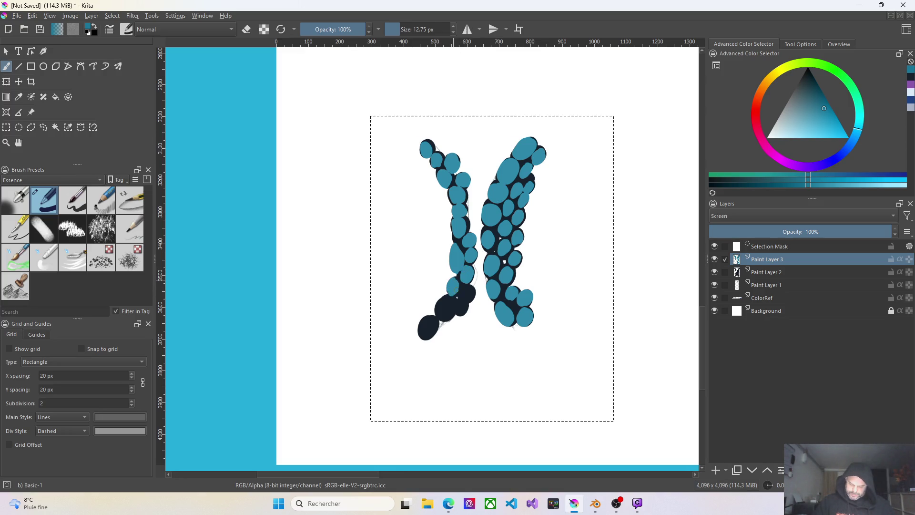
Cover the left stroke's lower dark blobs and remaining gaps with teal cells
click(448, 301)
click(445, 315)
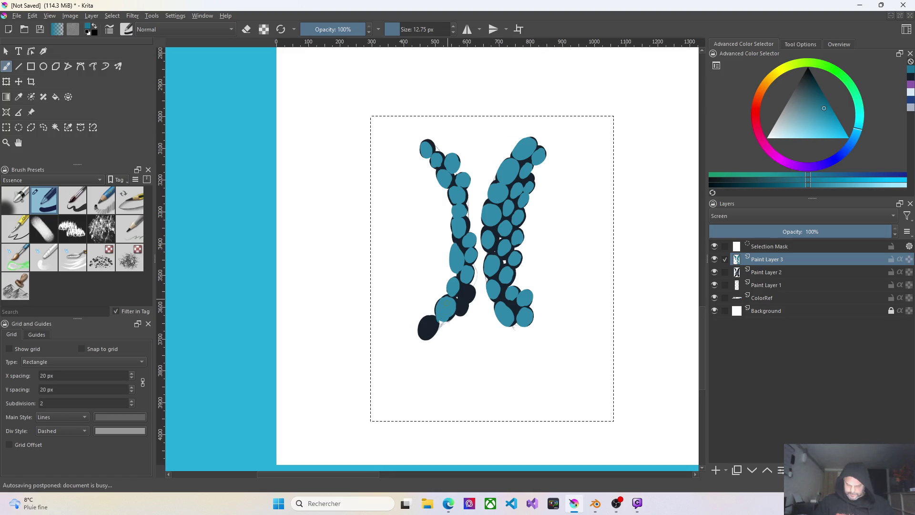
mouse_move(440, 323)
mouse_down()
mouse_move(421, 330)
mouse_move(429, 318)
mouse_up()
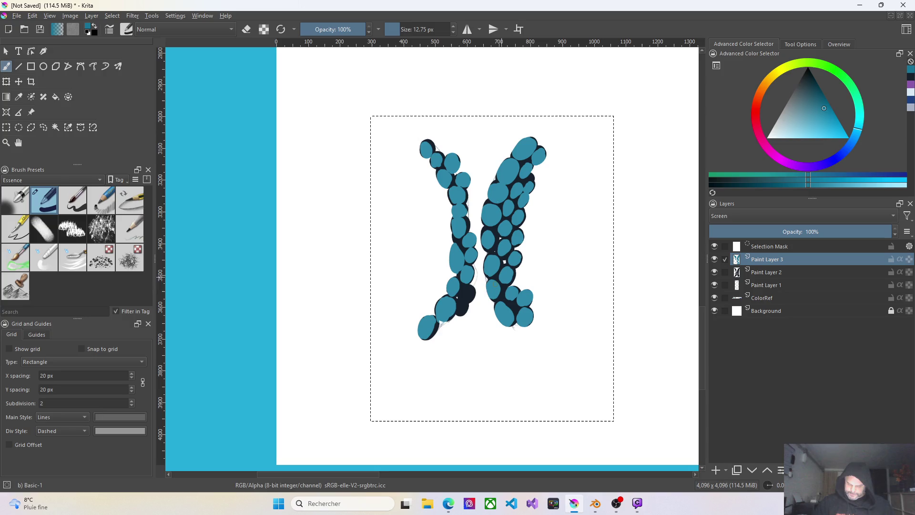
drag(461, 291, 470, 294)
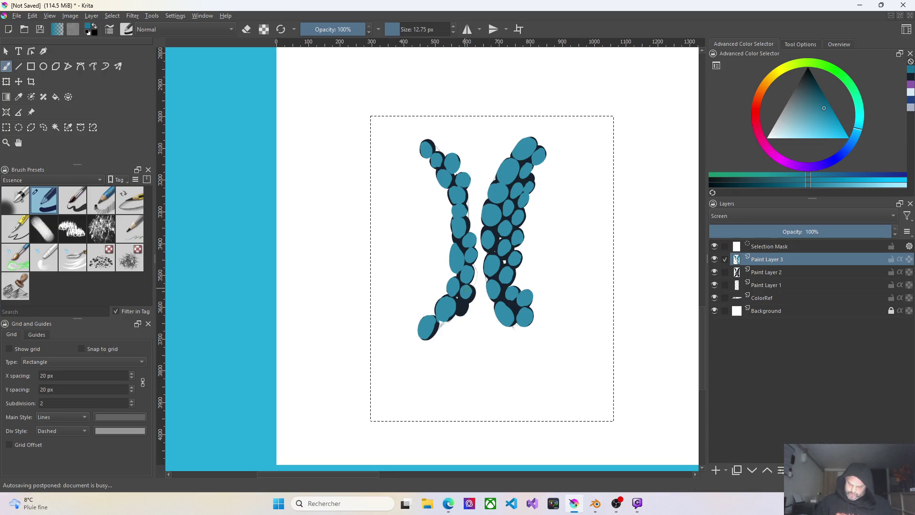
drag(463, 304, 467, 309)
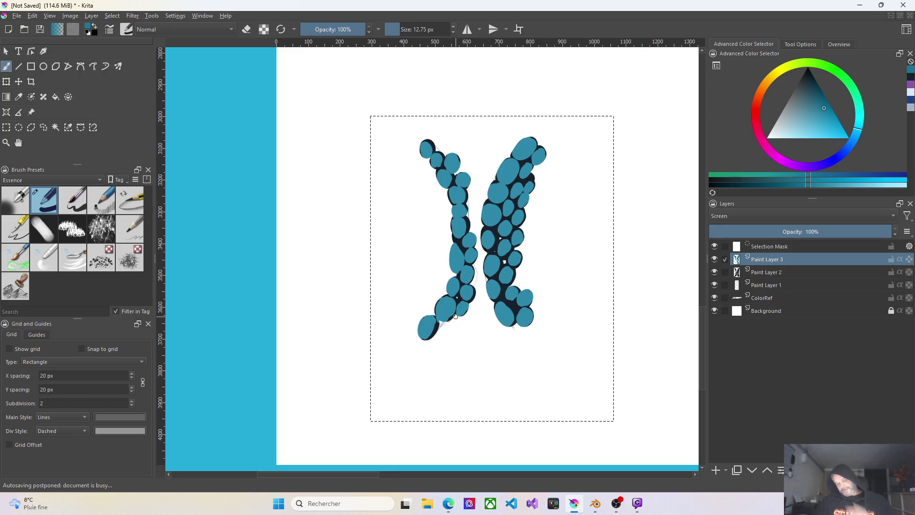
drag(510, 305, 513, 315)
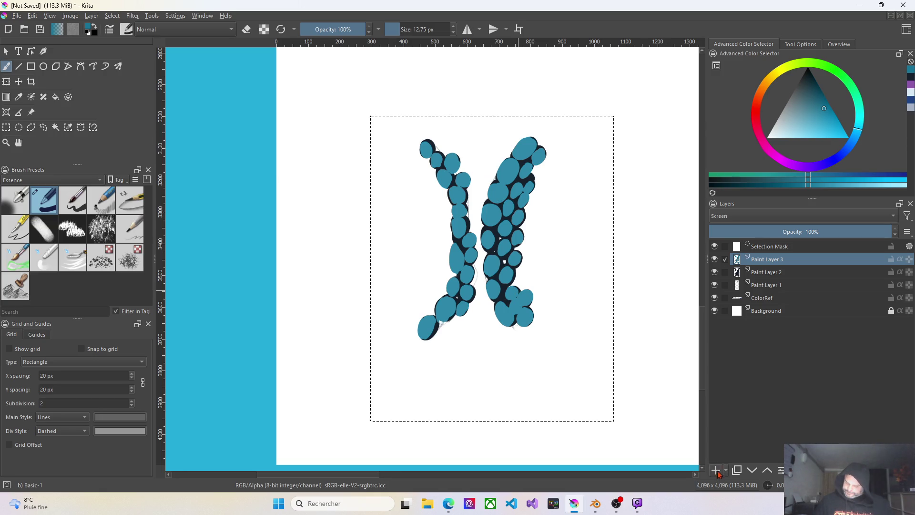
click(786, 248)
key(ctrl+shift+a)
key(b)
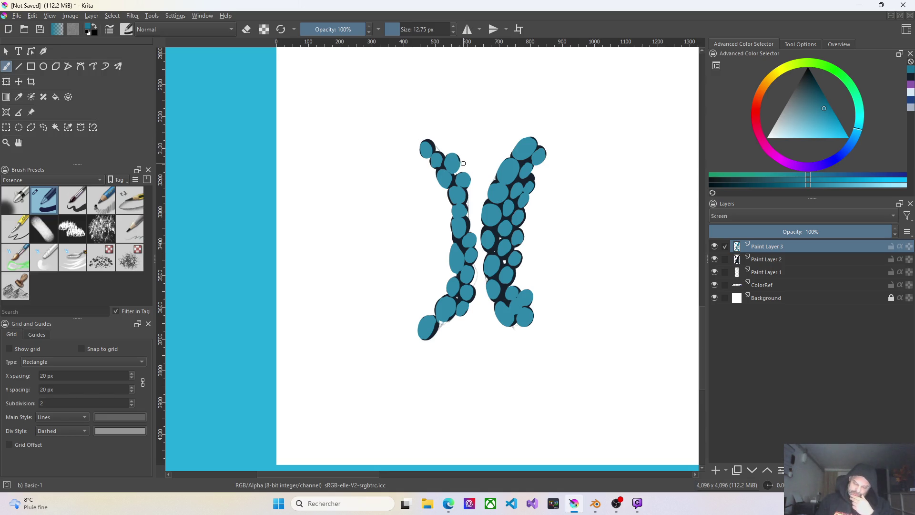
mouse_move(764, 246)
mouse_down()
mouse_move(779, 261)
mouse_move(782, 246)
mouse_up()
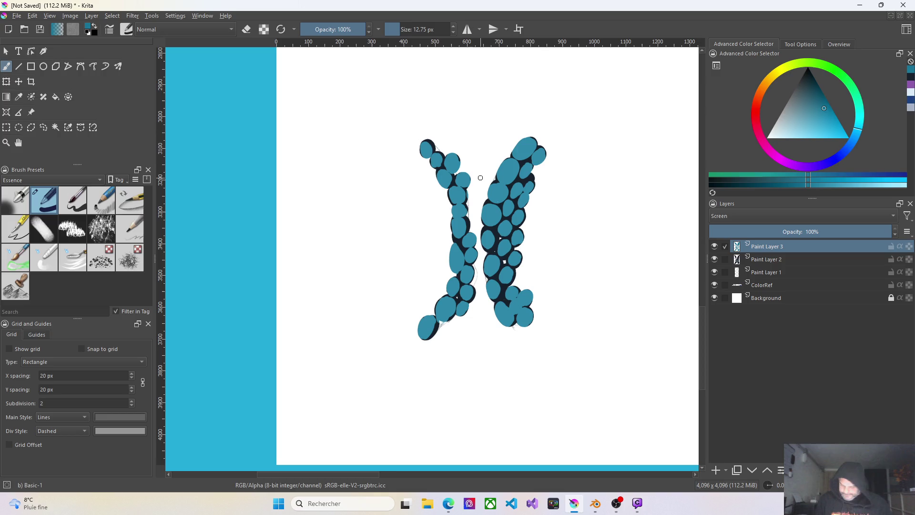
key(ctrl+z)
key(ctrl+z)
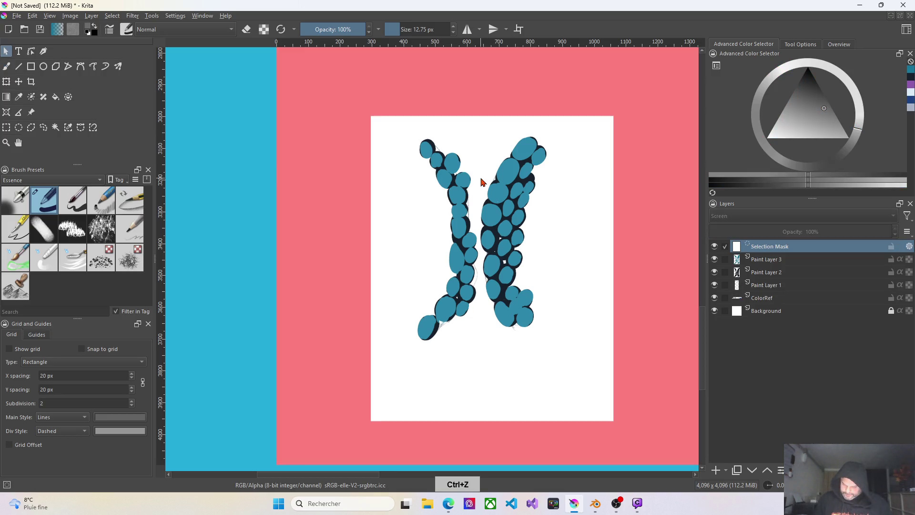
click(778, 263)
key(b)
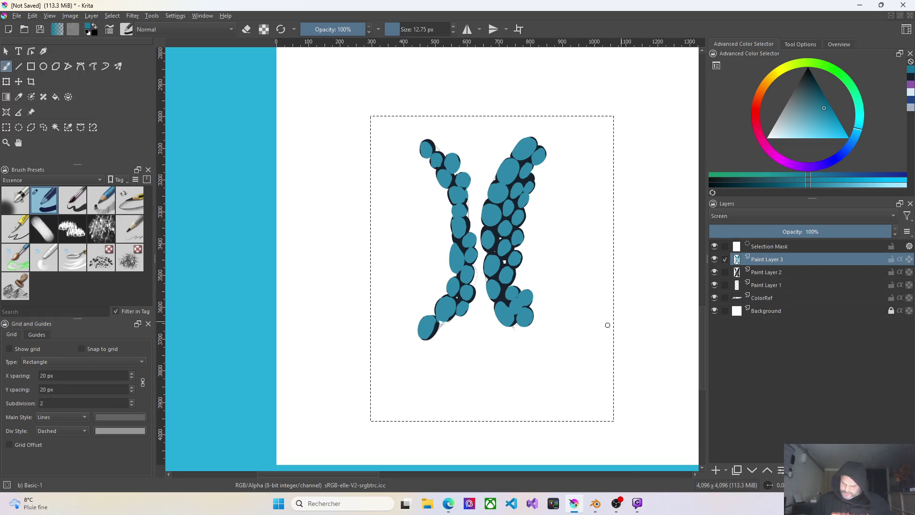
click(495, 341)
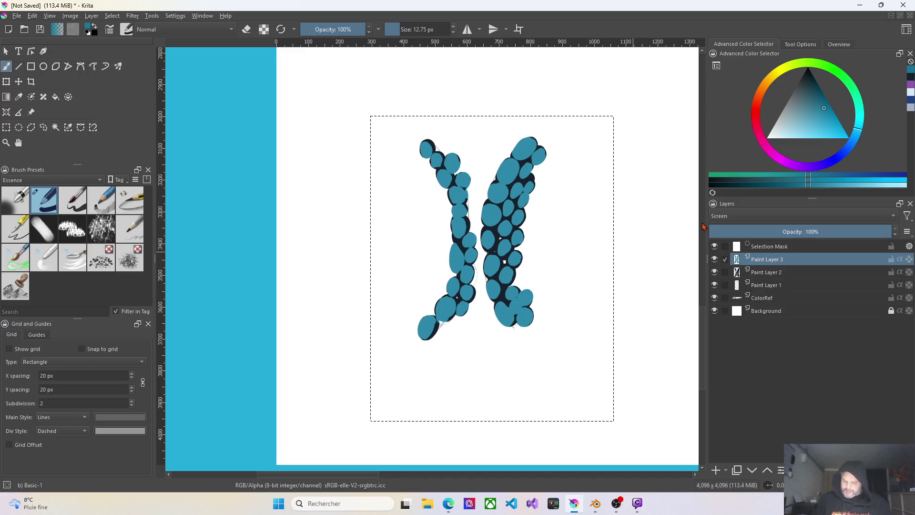
Switch to Paint Layer 2, pick dark navy, and add a navy outline along a cell edge
click(778, 274)
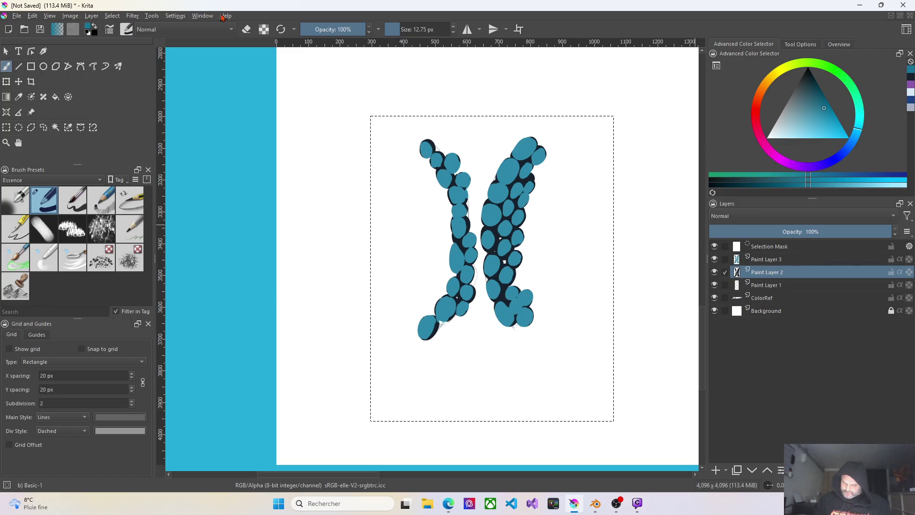
click(19, 97)
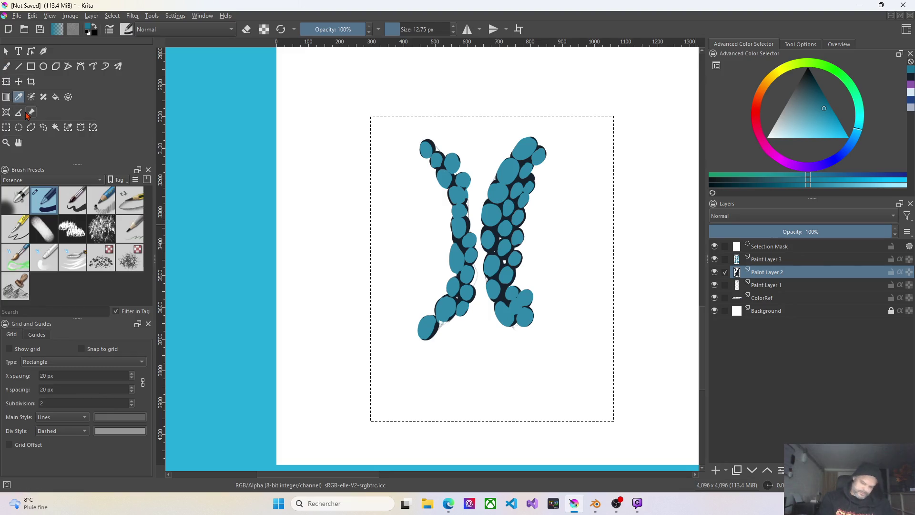
click(911, 79)
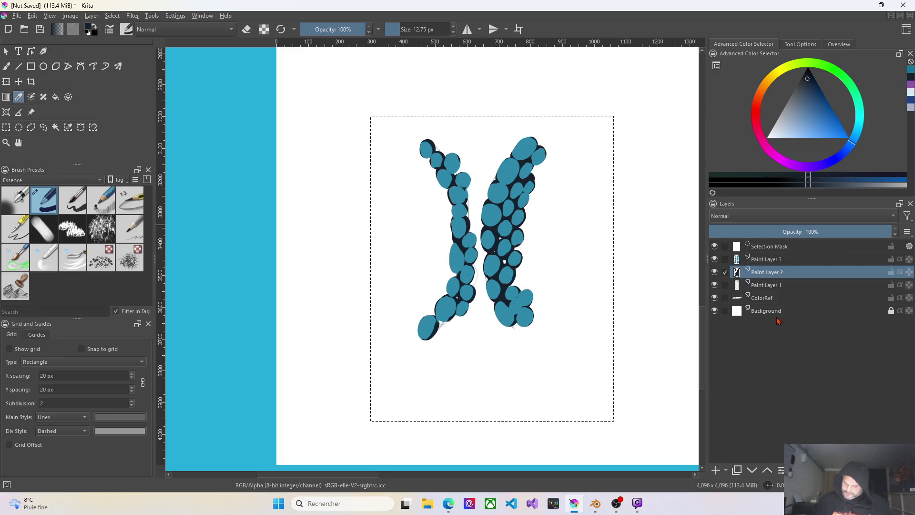
click(7, 66)
drag(470, 200, 472, 190)
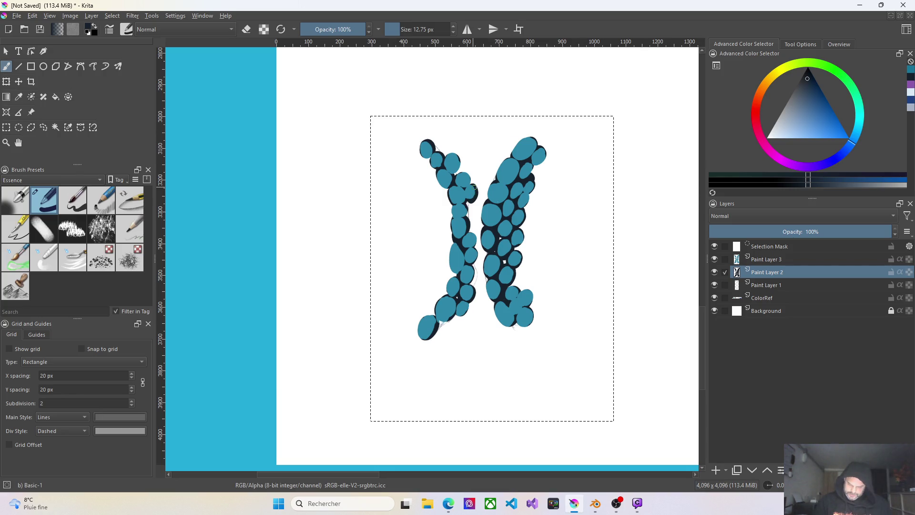
Paint navy blobs between the columns and in a row across the top edge
drag(472, 188, 476, 229)
drag(485, 187, 477, 203)
mouse_move(497, 162)
mouse_down()
mouse_move(489, 172)
mouse_move(469, 176)
mouse_move(470, 168)
mouse_up()
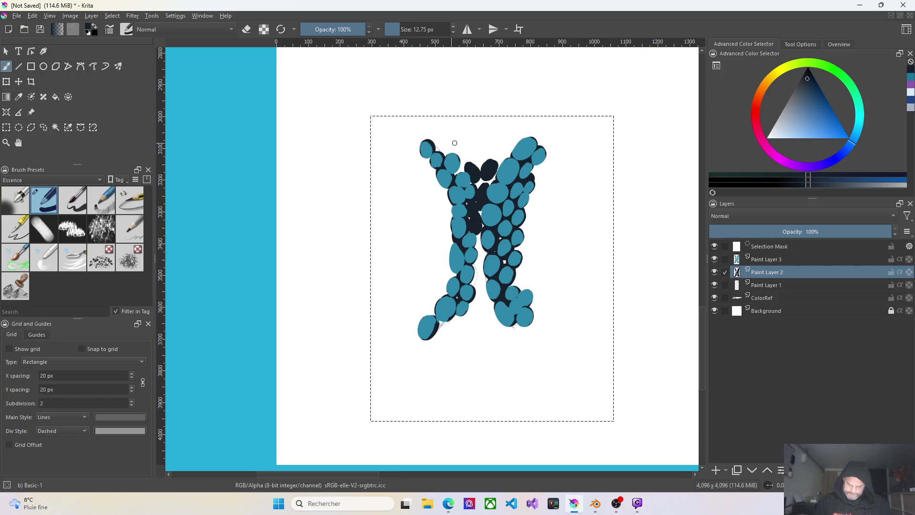
drag(450, 145, 447, 143)
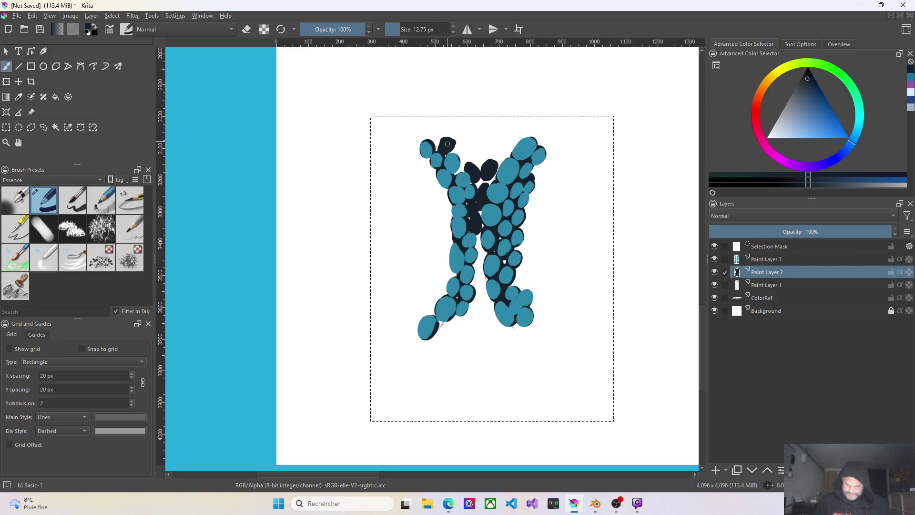
drag(467, 144, 461, 149)
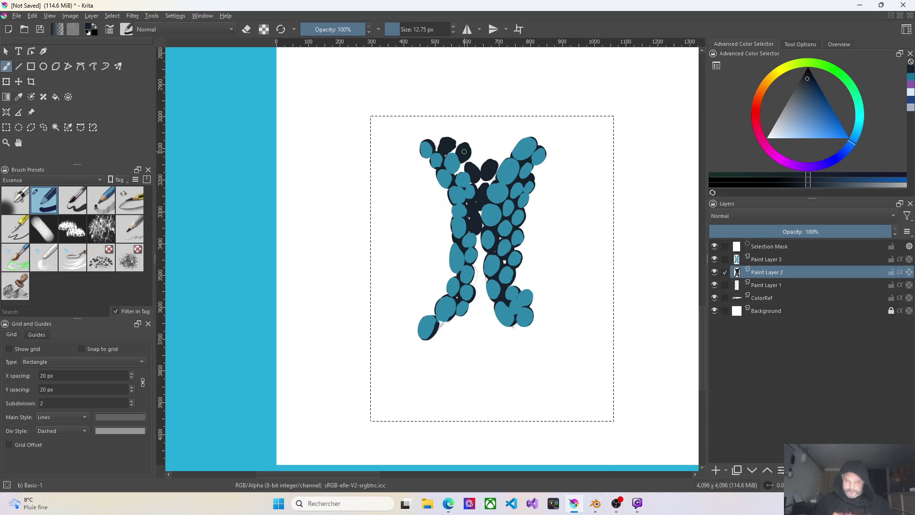
mouse_move(481, 150)
mouse_down()
mouse_move(499, 153)
mouse_move(517, 138)
mouse_up()
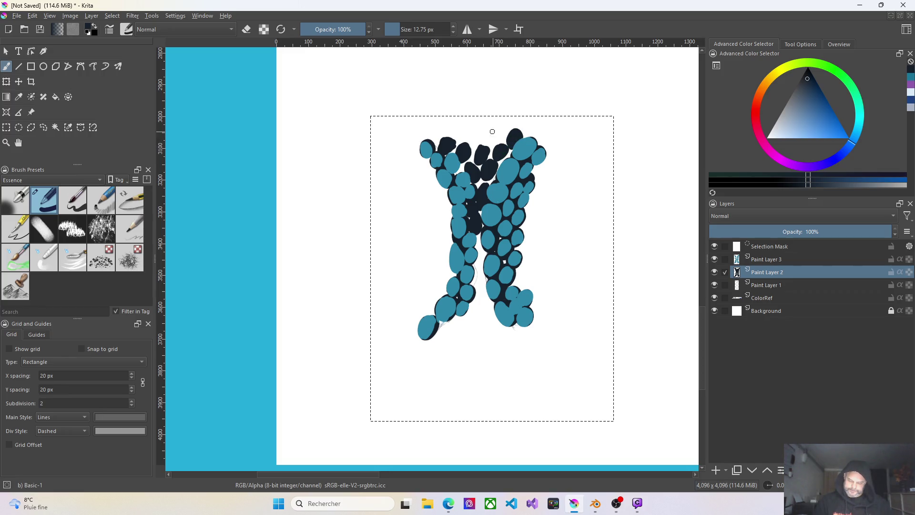
drag(493, 131, 463, 138)
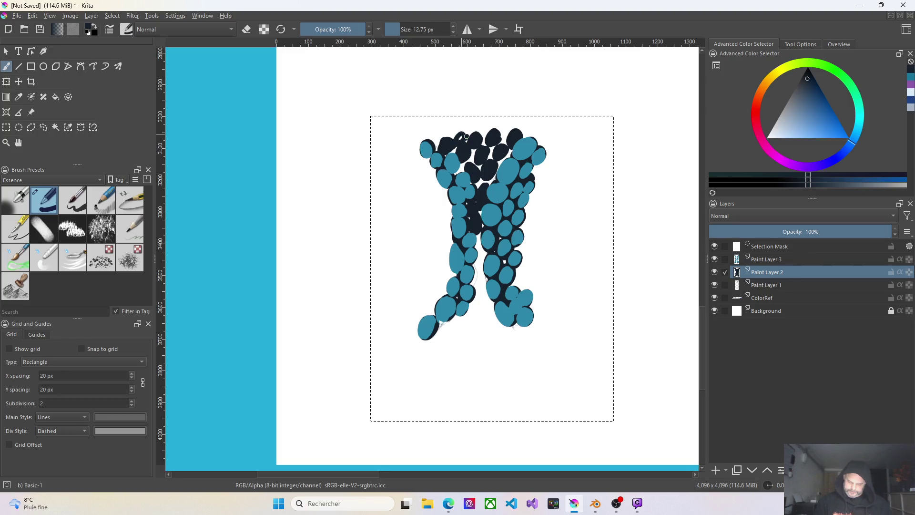
Dab navy into the middle and the gaps between the lower cells
click(481, 247)
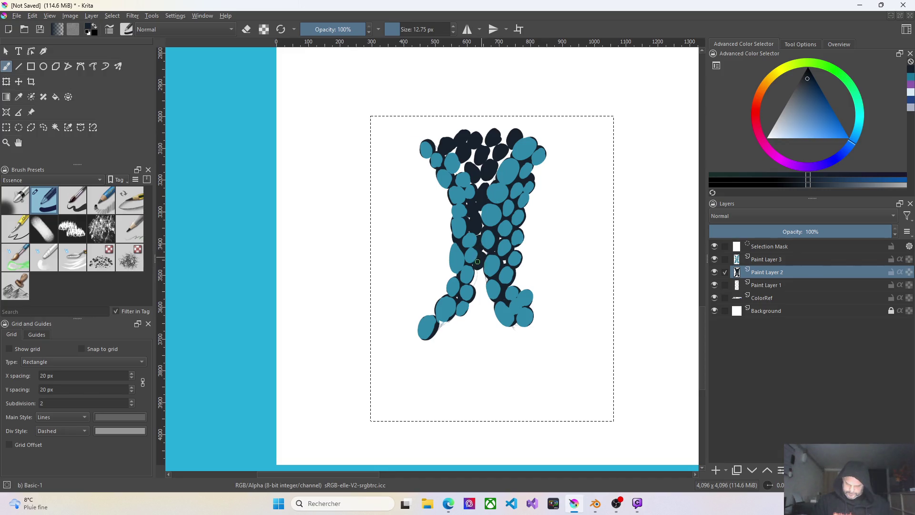
mouse_move(480, 259)
mouse_down()
mouse_move(468, 324)
mouse_move(426, 341)
mouse_move(480, 334)
mouse_move(473, 342)
mouse_move(490, 332)
mouse_move(498, 340)
mouse_move(500, 330)
mouse_move(494, 342)
mouse_move(503, 342)
mouse_move(491, 342)
mouse_move(508, 345)
mouse_move(533, 330)
mouse_move(528, 337)
mouse_up()
Brush navy into the last white gaps around the lower cells
mouse_move(481, 313)
mouse_down()
mouse_move(489, 326)
mouse_move(482, 290)
mouse_move(491, 301)
mouse_up()
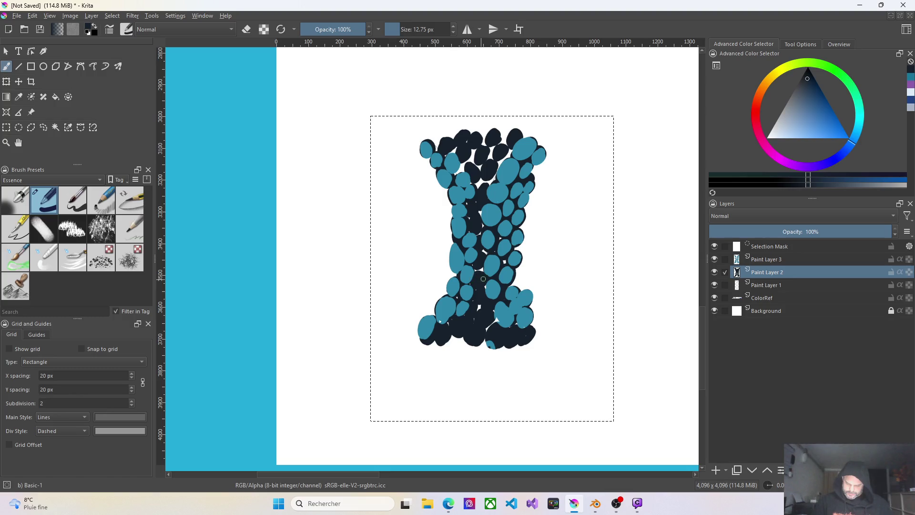
Return to Paint Layer 3 with teal and dab teal cells over the top and middle navy areas
click(781, 258)
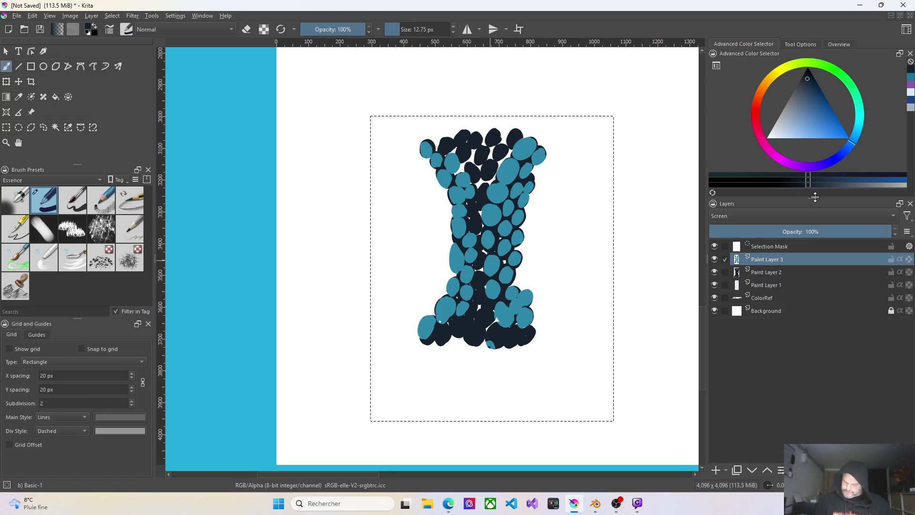
click(912, 81)
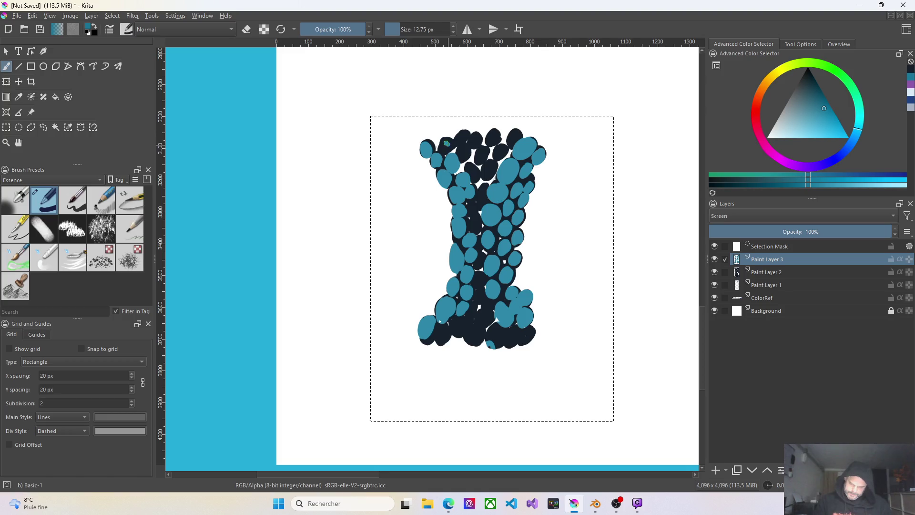
click(460, 136)
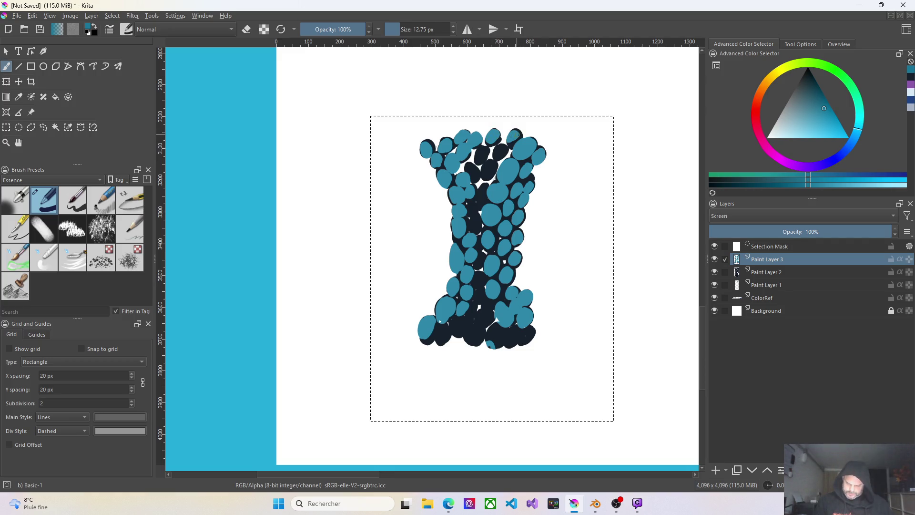
drag(478, 150, 485, 154)
drag(474, 169, 472, 173)
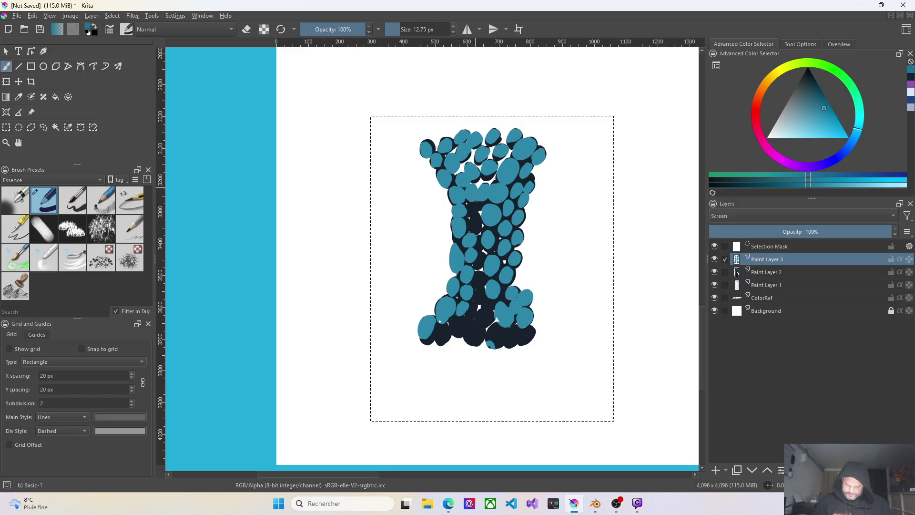
drag(478, 213, 471, 228)
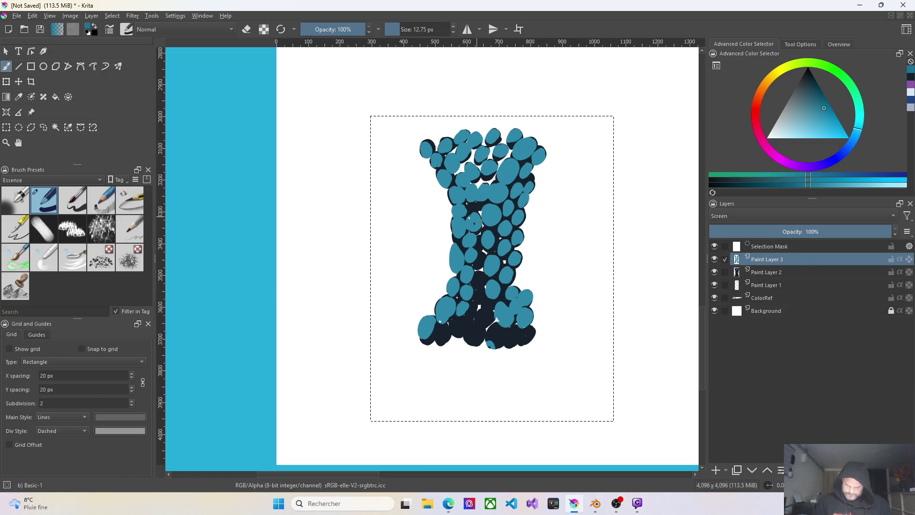
drag(472, 207, 475, 209)
Paint teal oval cells over the dark bottom area, then select the Selection Mask layer
mouse_move(475, 284)
mouse_down()
mouse_move(481, 279)
mouse_move(480, 322)
mouse_up()
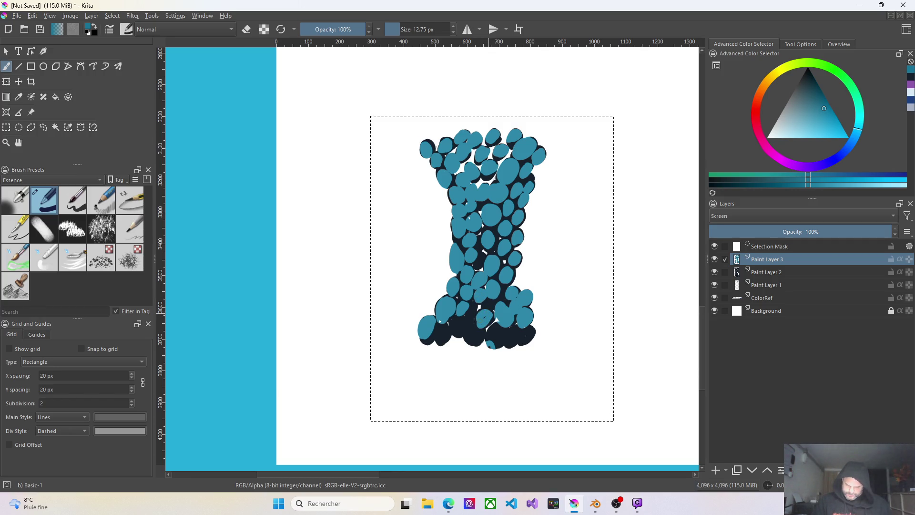
mouse_move(463, 335)
mouse_down()
mouse_move(453, 320)
mouse_move(438, 326)
mouse_up()
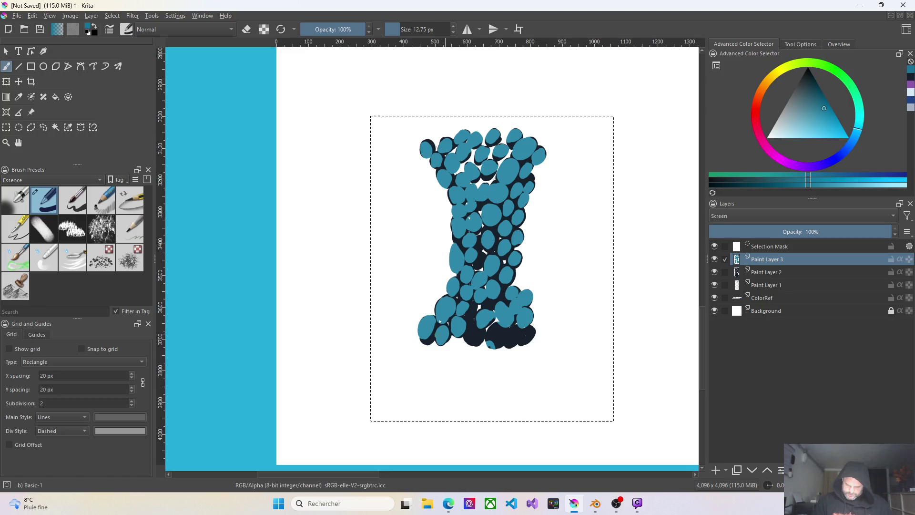
mouse_move(530, 342)
mouse_down()
mouse_move(529, 327)
mouse_move(506, 335)
mouse_move(492, 328)
mouse_move(501, 323)
mouse_up()
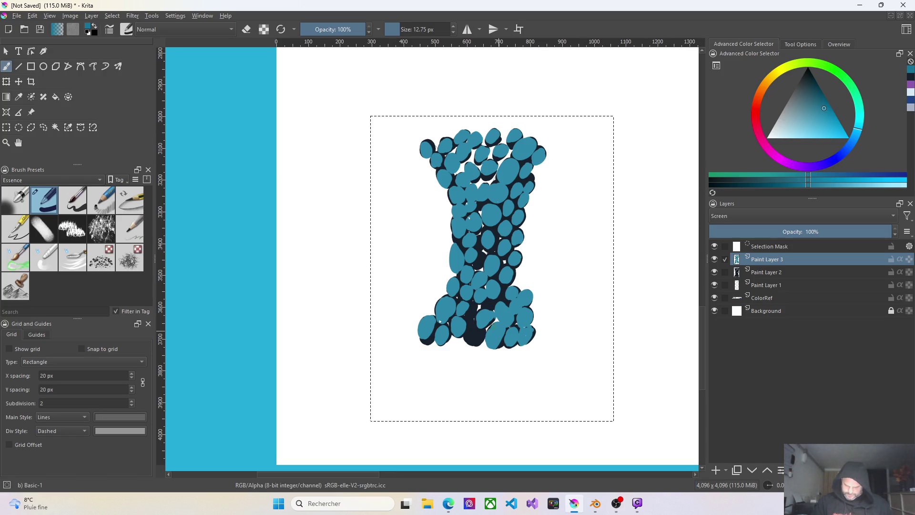
mouse_move(477, 326)
mouse_down()
mouse_move(468, 340)
mouse_move(478, 345)
mouse_up()
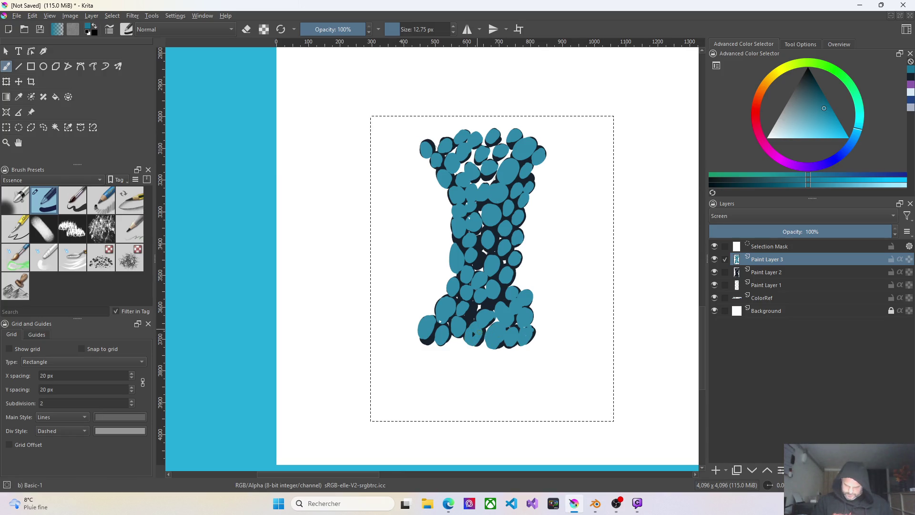
drag(470, 311, 477, 323)
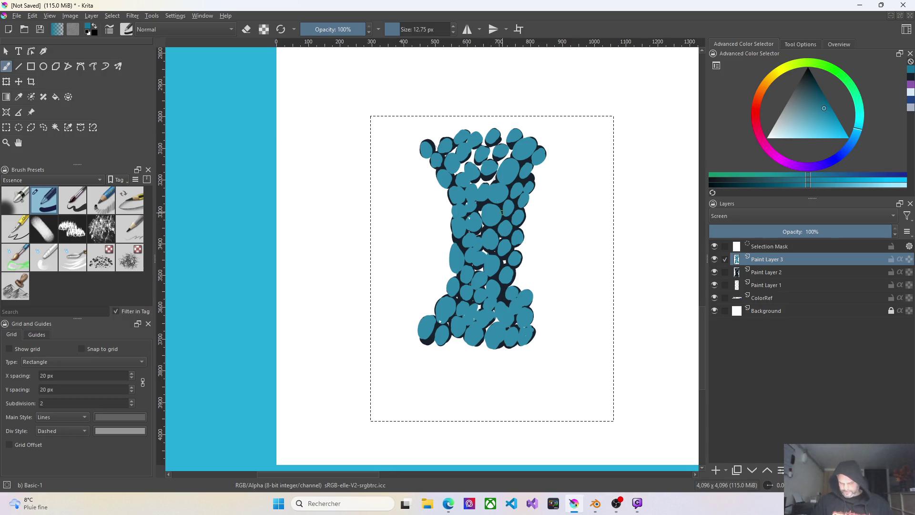
click(770, 247)
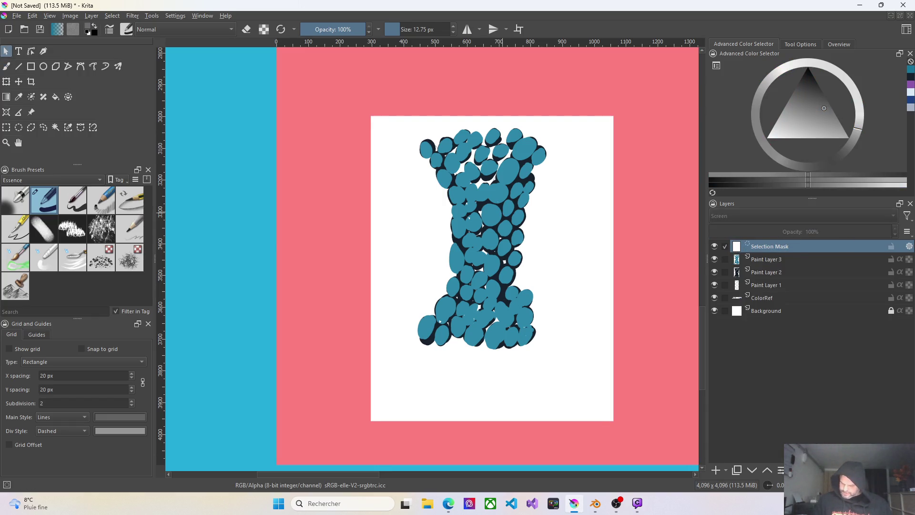
Deselect everything, add Paint Layer 4 on top, and pick dark navy with the third, larger brush preset
key(ctrl+shift+a)
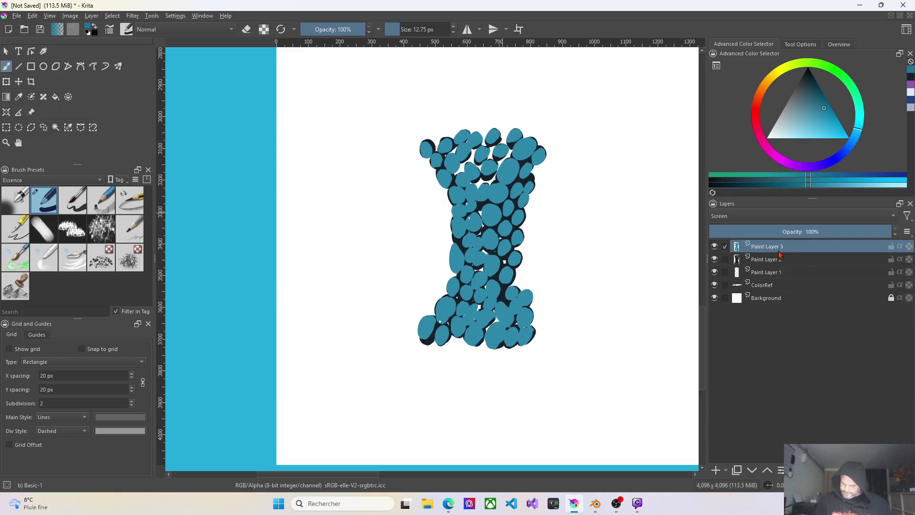
click(715, 469)
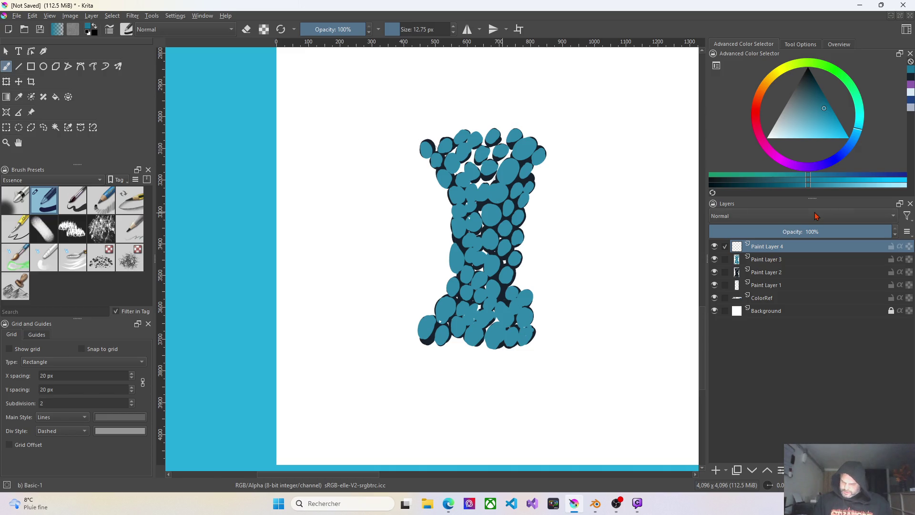
click(910, 80)
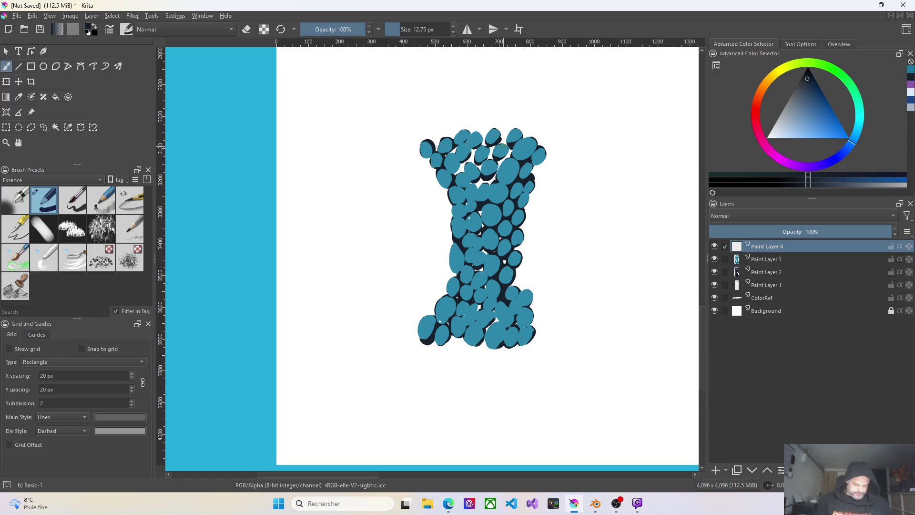
click(75, 204)
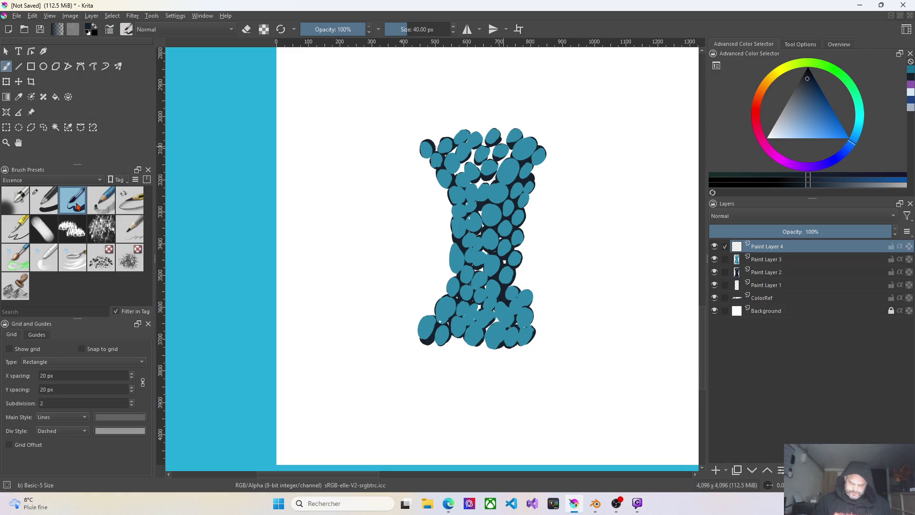
At 100% zoom, dab and stroke navy outlines onto the upper-left and upper cells
key(1)
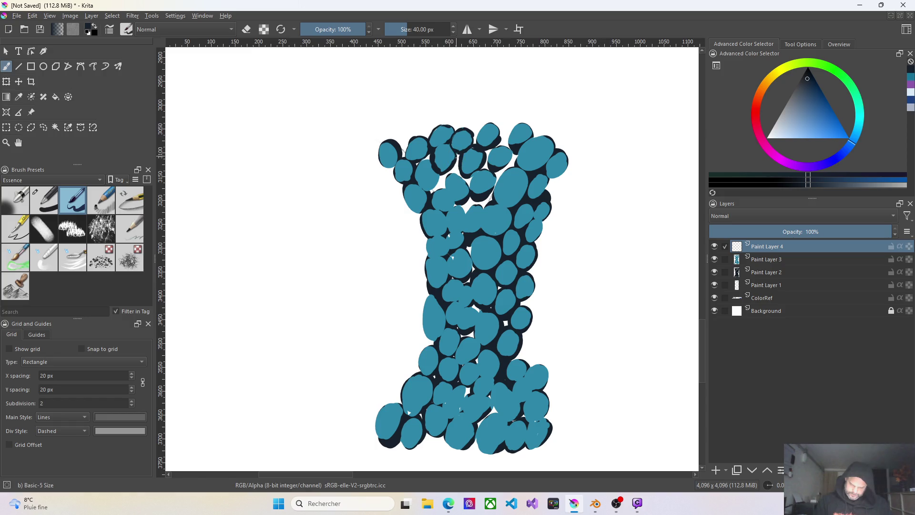
click(431, 150)
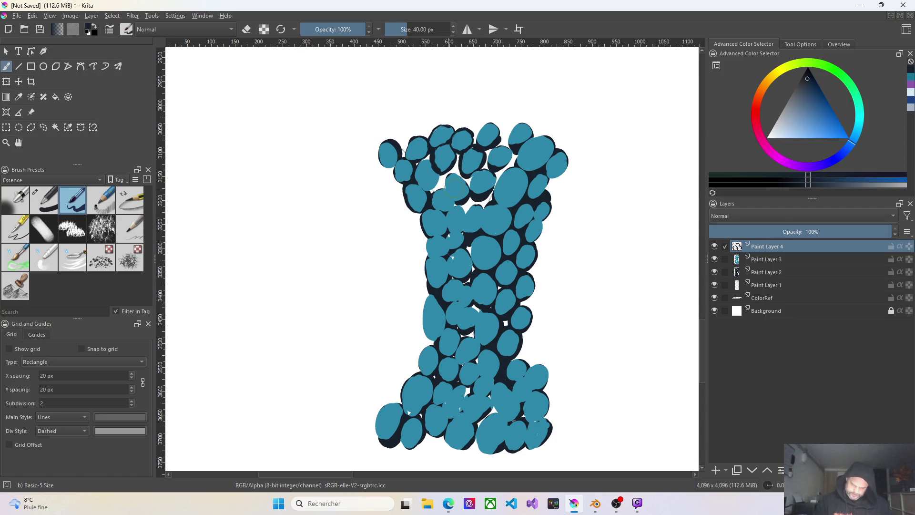
click(426, 174)
drag(429, 183, 439, 173)
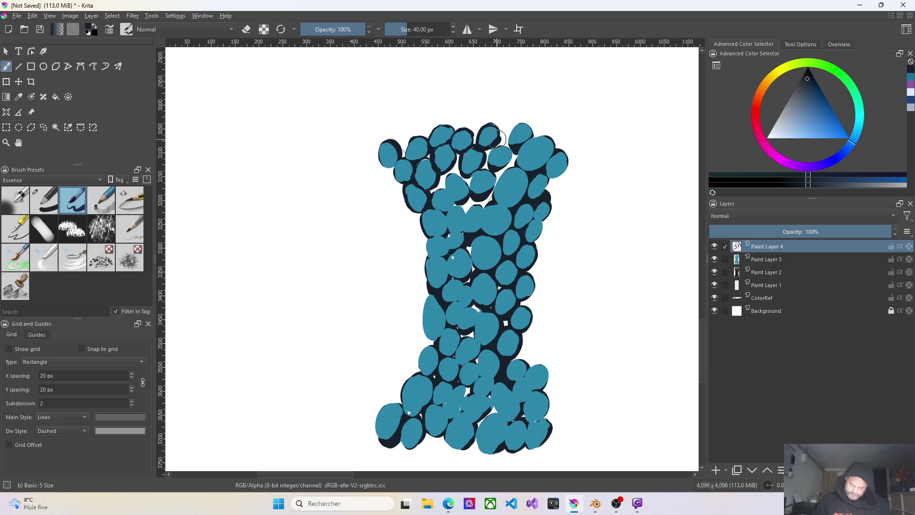
Stroke navy along the top cell, the top-right cells' edges, the gap between them and the column's right edge
click(524, 127)
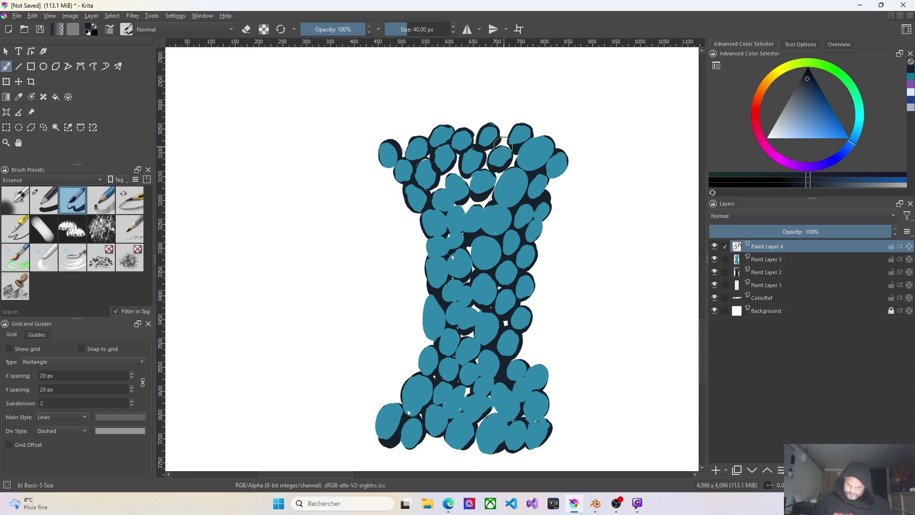
click(545, 136)
drag(537, 136, 522, 146)
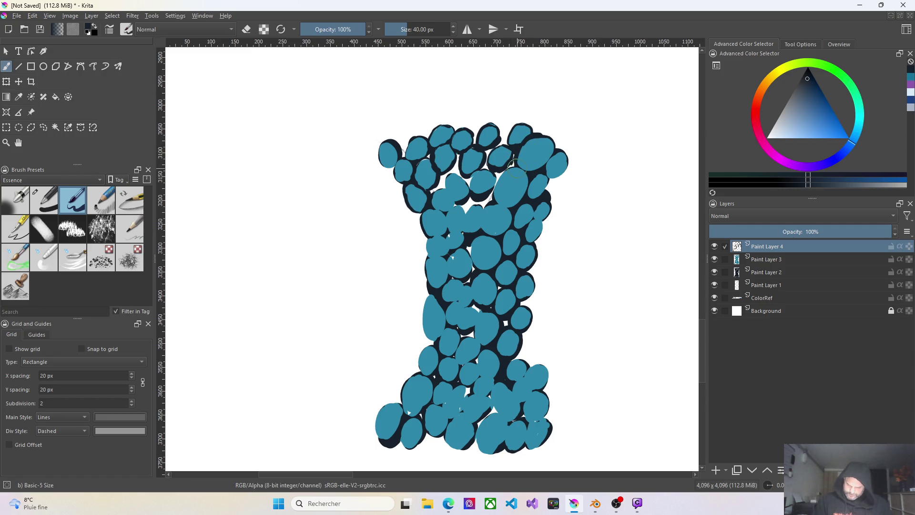
mouse_move(498, 185)
mouse_down()
mouse_move(488, 204)
mouse_move(494, 189)
mouse_move(524, 196)
mouse_up()
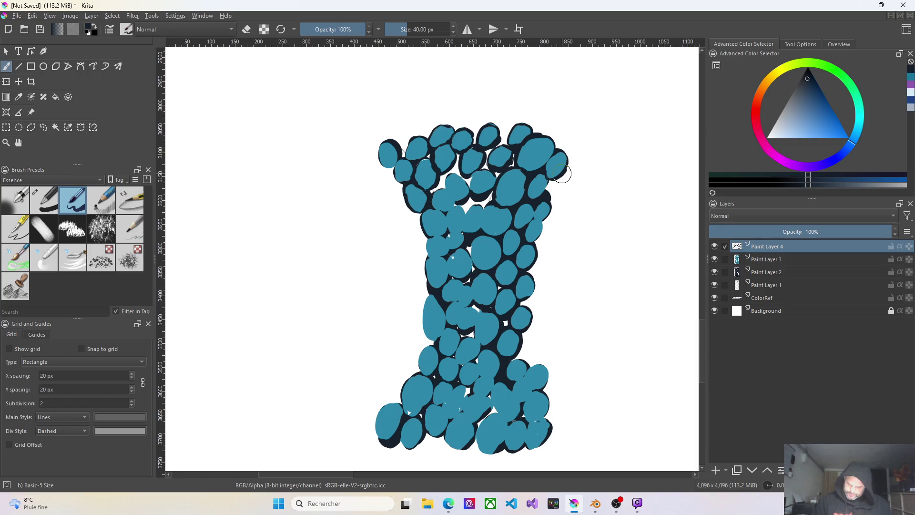
drag(564, 166, 551, 200)
drag(552, 203, 549, 219)
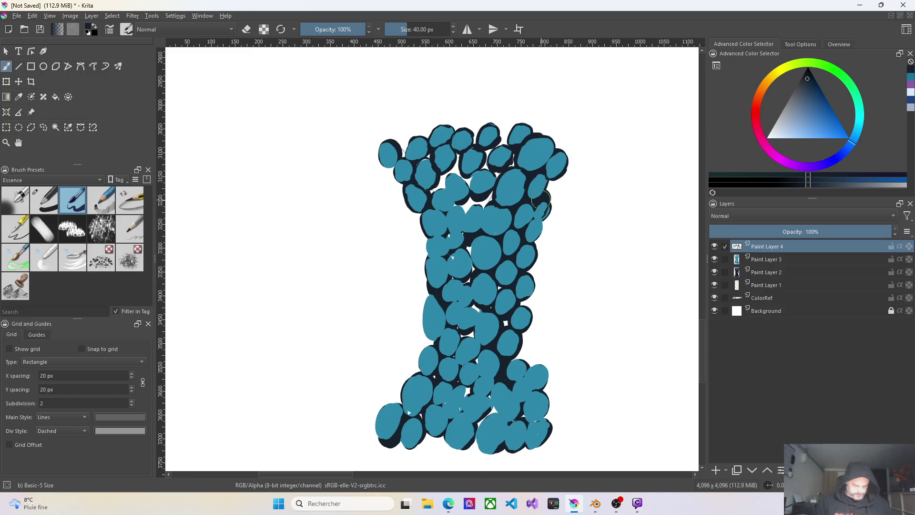
Redo the right-edge outline, then shade the middle cells and the gaps on the left side in navy
key(ctrl+z)
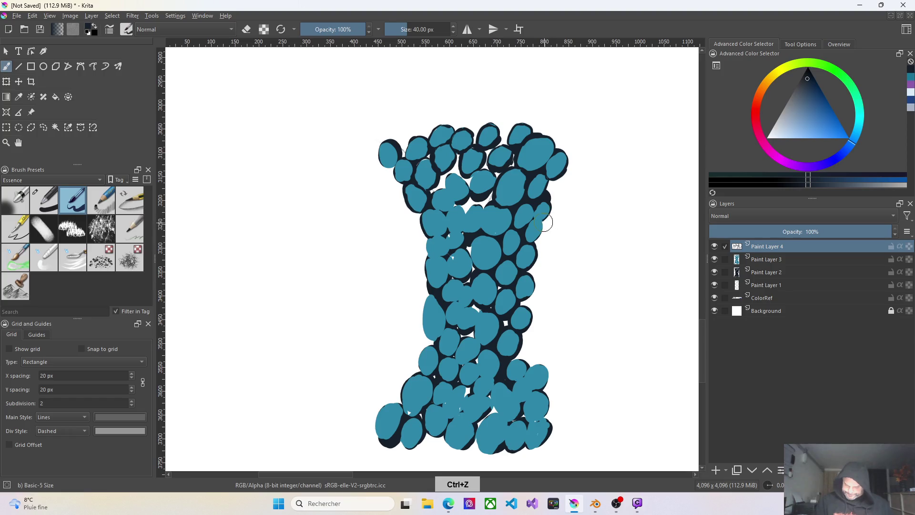
drag(541, 219, 541, 232)
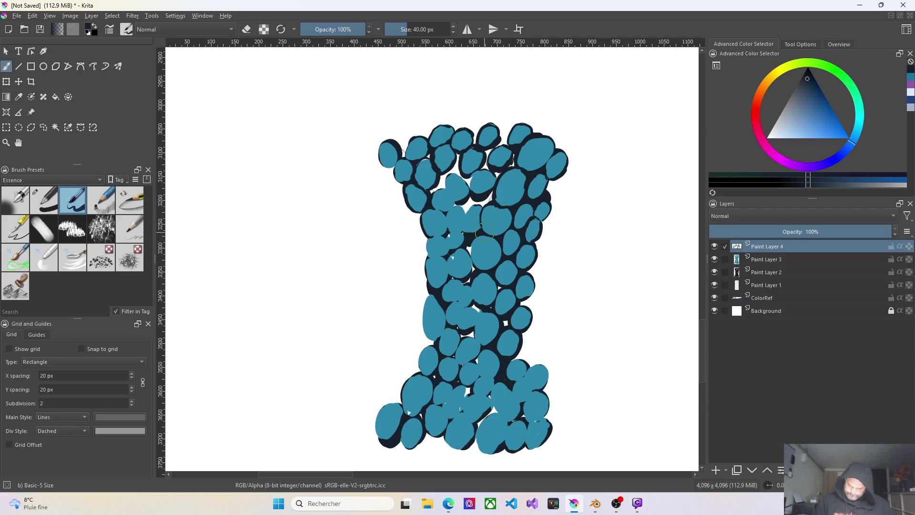
drag(486, 202, 472, 202)
drag(446, 215, 447, 226)
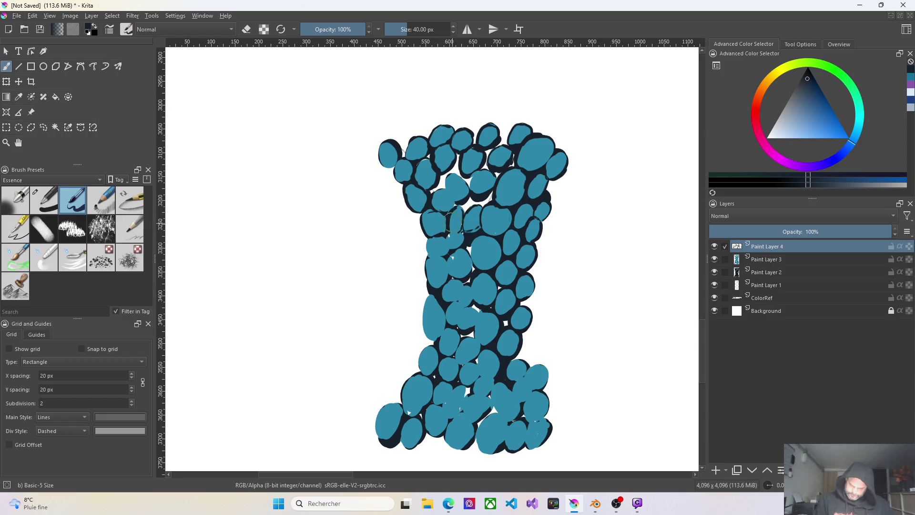
mouse_move(462, 209)
mouse_down()
mouse_move(465, 230)
mouse_move(467, 203)
mouse_up()
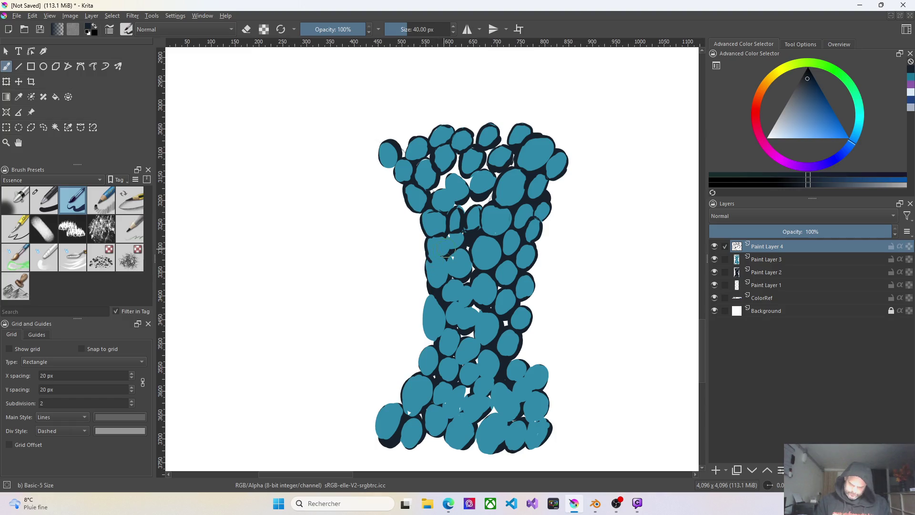
drag(431, 259, 450, 256)
mouse_move(456, 252)
mouse_down()
mouse_move(448, 266)
mouse_move(467, 278)
mouse_up()
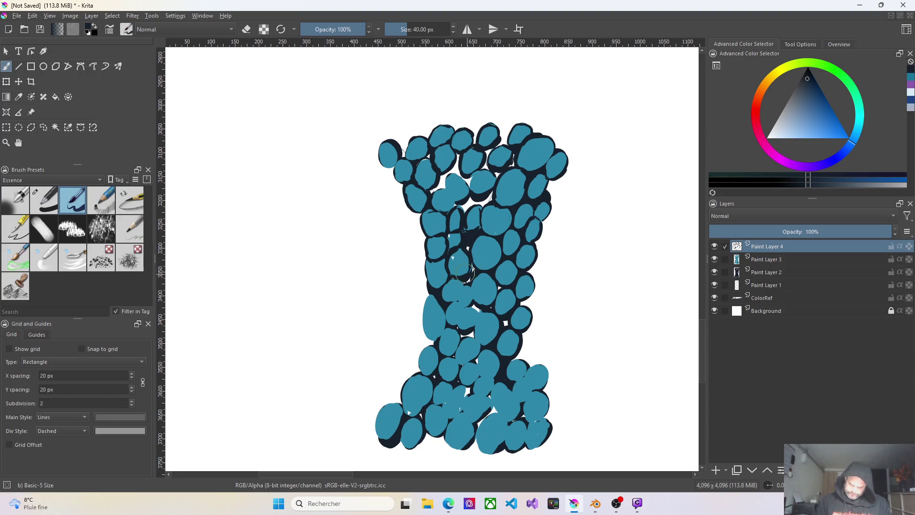
drag(420, 258, 427, 280)
Outline the column's left edge and the gaps between the lower cells in navy, redoing one stroke
drag(434, 288, 423, 330)
drag(436, 300, 444, 312)
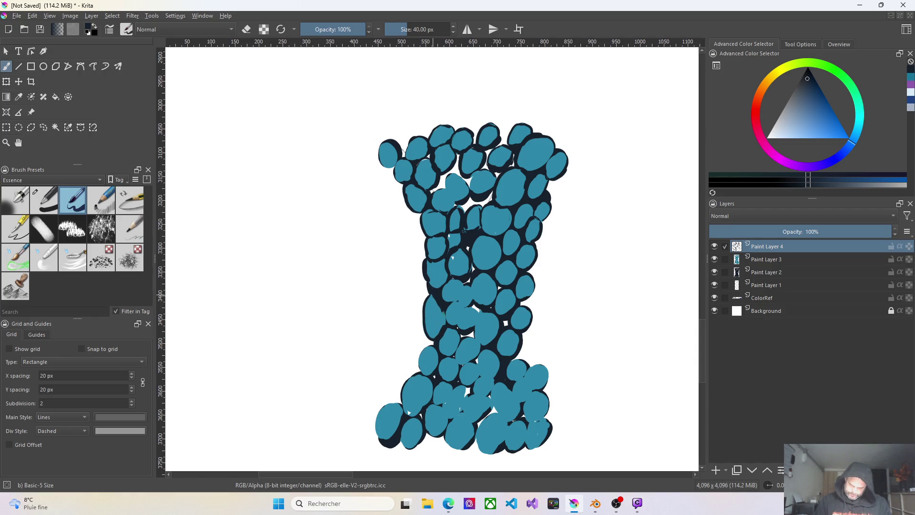
key(ctrl+z)
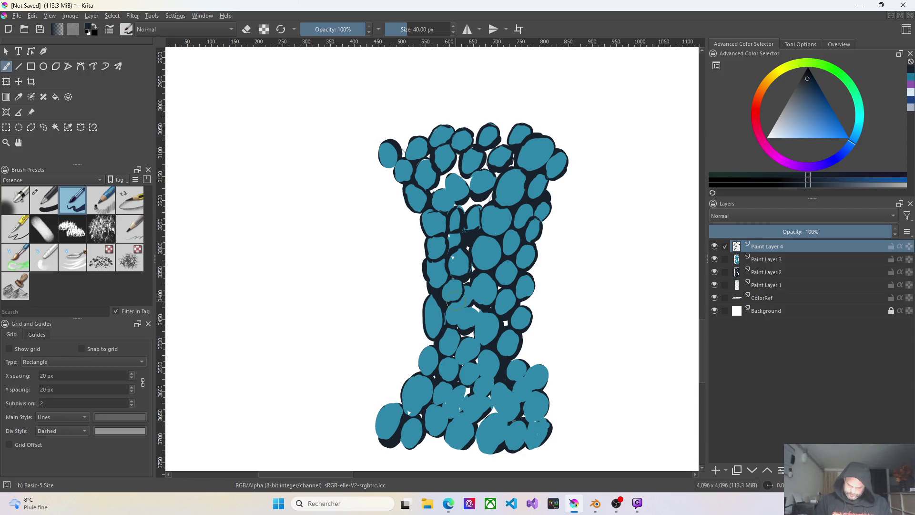
drag(458, 283, 446, 308)
drag(468, 309, 480, 312)
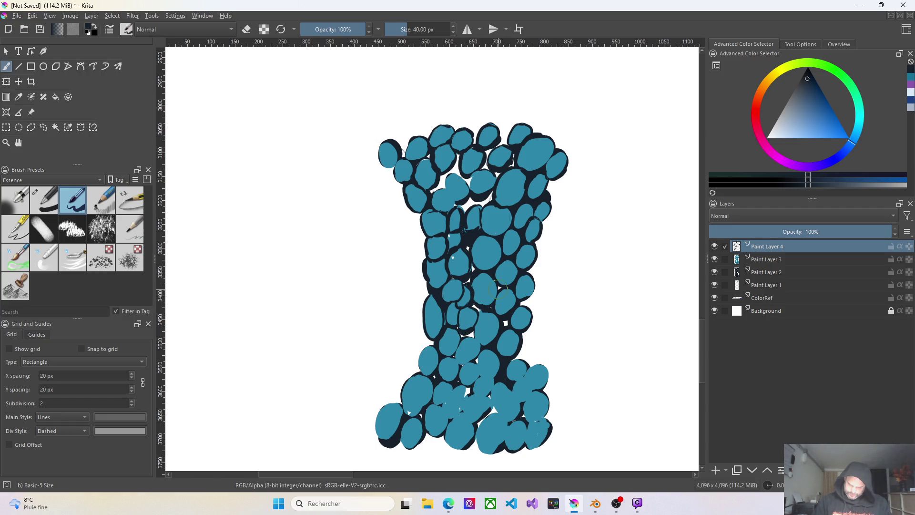
mouse_move(474, 315)
mouse_down()
mouse_move(474, 334)
mouse_move(495, 346)
mouse_up()
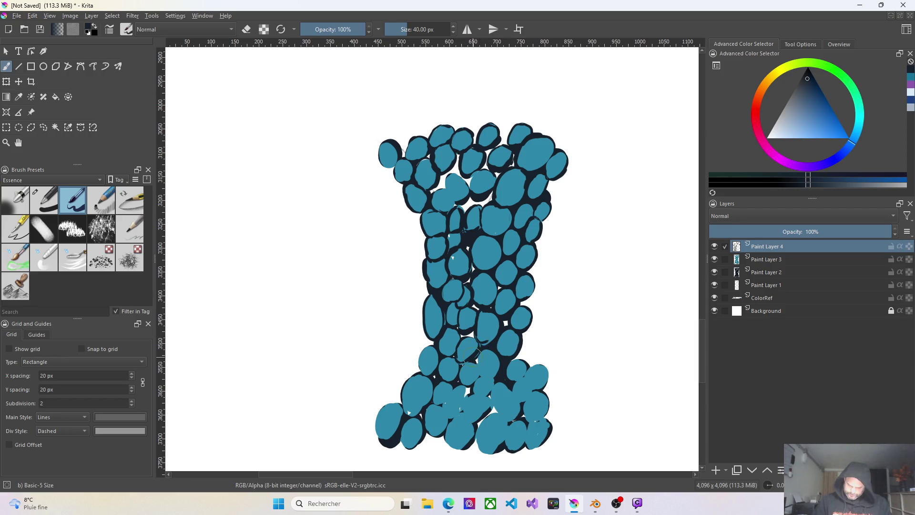
drag(468, 336, 473, 337)
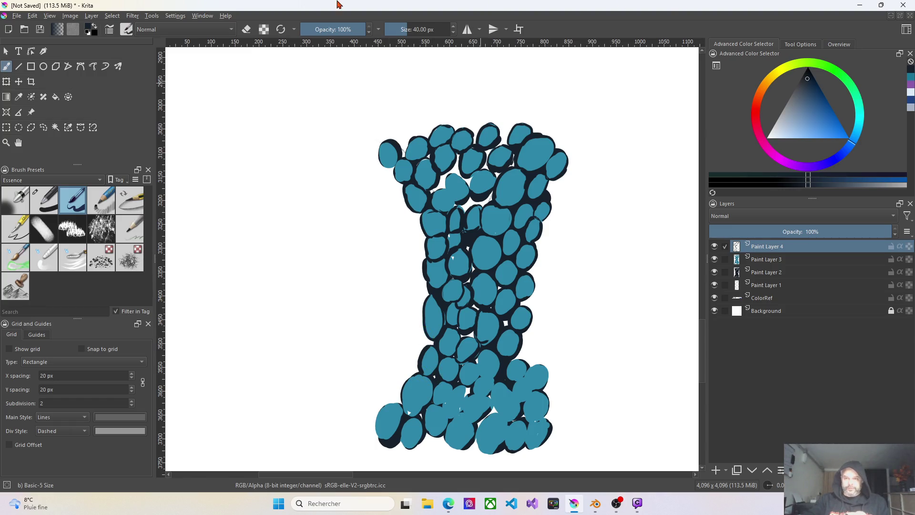
key(alt+Tab)
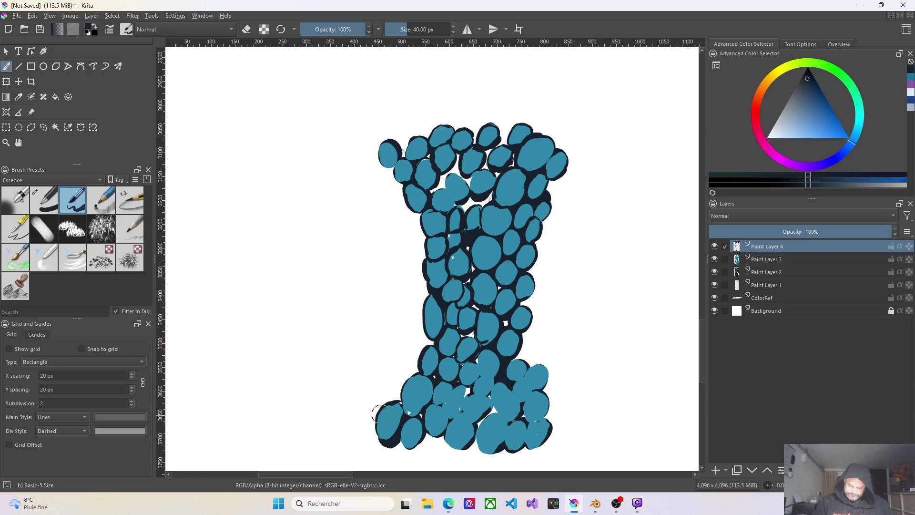
drag(405, 419, 401, 431)
Paint navy outlines around the lower and bottom-centre blobs, undoing and redrawing two strokes
drag(437, 374, 452, 403)
drag(506, 339, 522, 354)
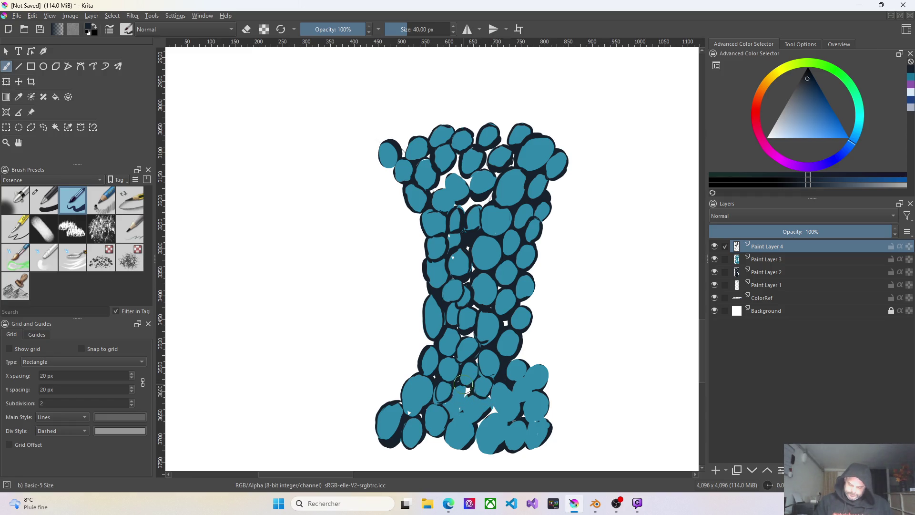
drag(453, 403, 461, 416)
key(ctrl+z)
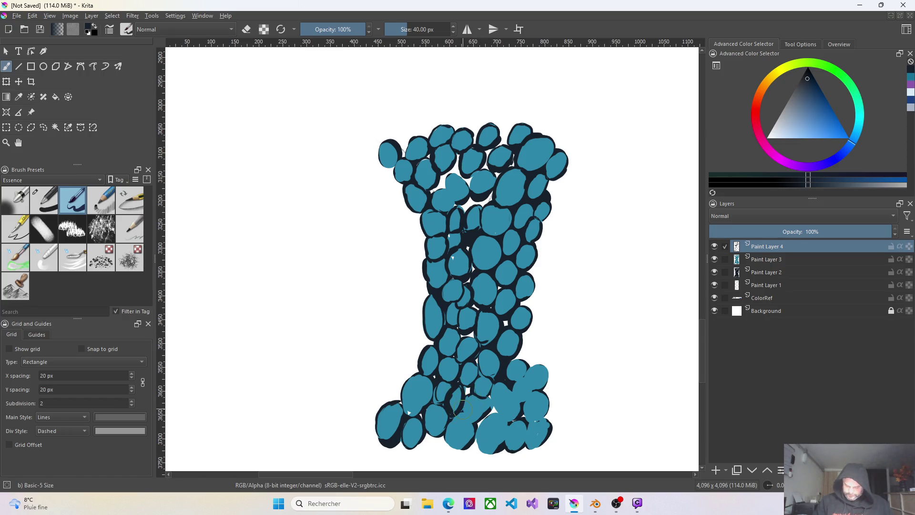
drag(465, 416, 469, 429)
drag(488, 418, 479, 450)
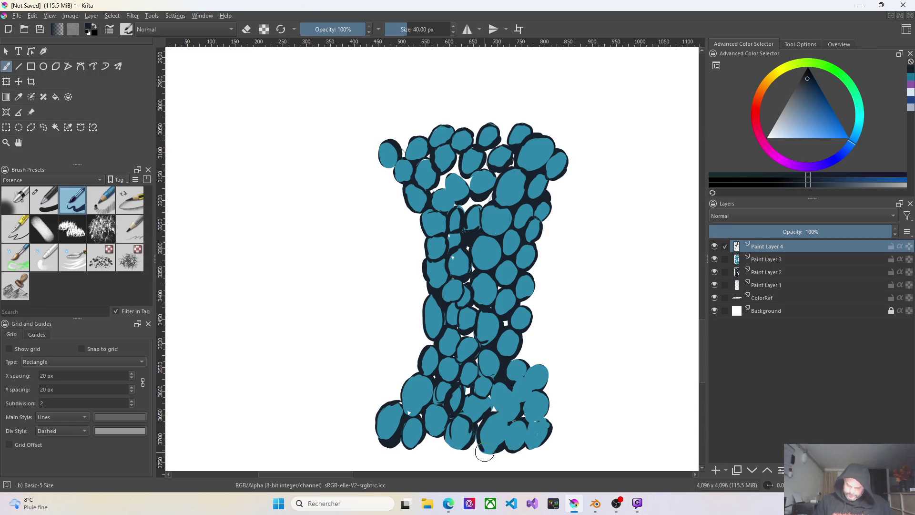
mouse_move(499, 414)
mouse_down()
mouse_move(503, 426)
mouse_move(540, 428)
mouse_up()
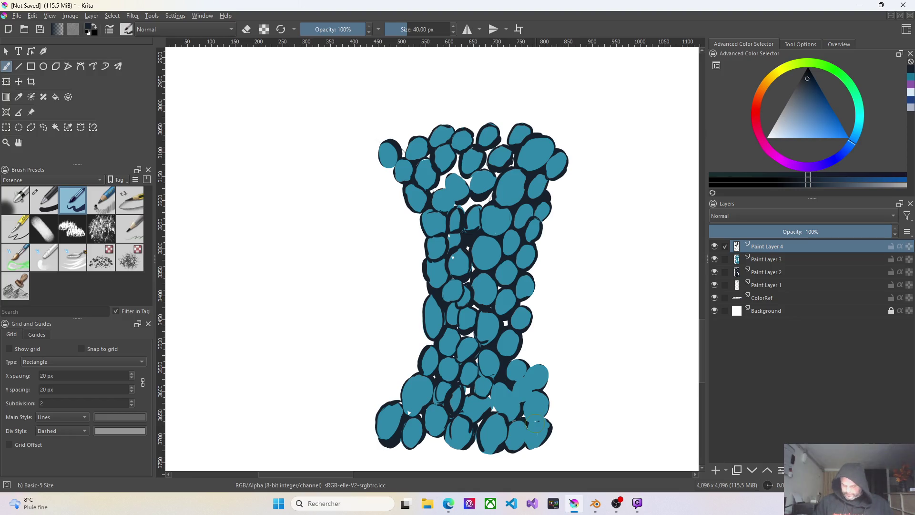
key(ctrl+z)
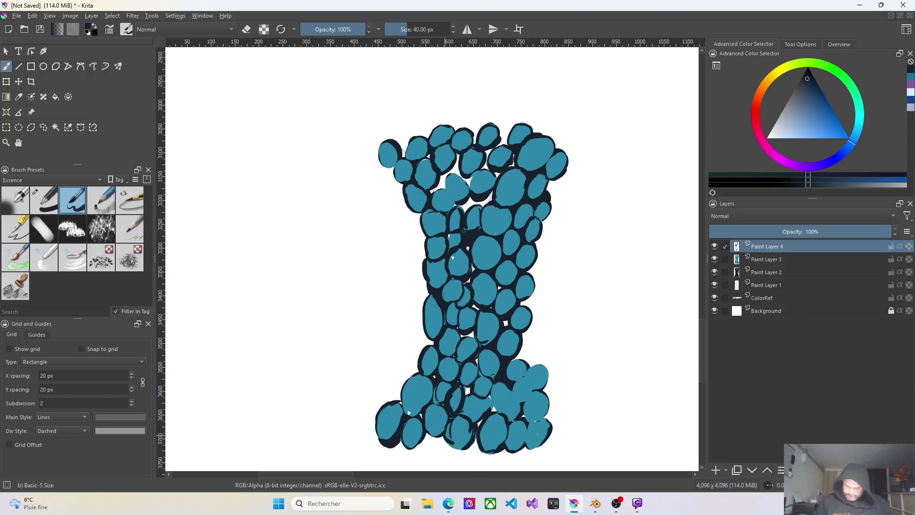
drag(445, 440, 464, 448)
Trace a thin navy outline around the lower-right blob and add a dark mark between the middle blobs
mouse_move(528, 446)
mouse_down()
mouse_move(544, 442)
mouse_move(527, 436)
mouse_up()
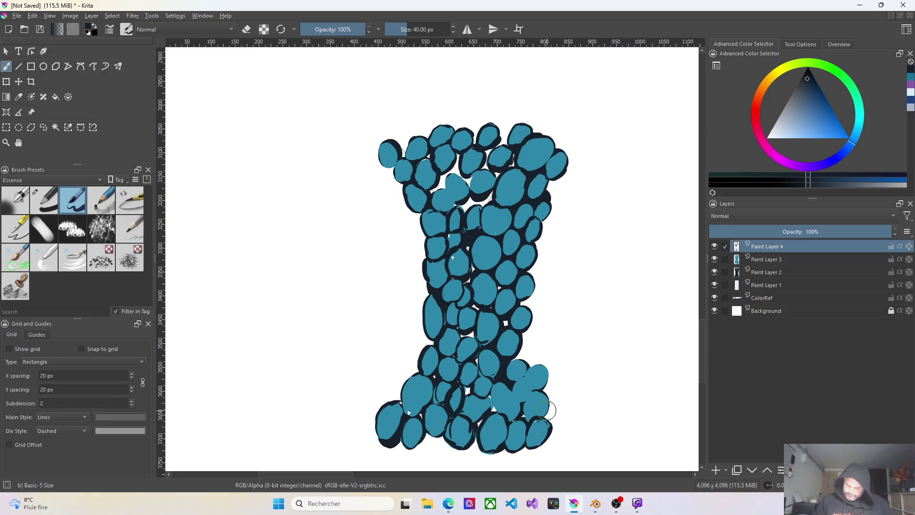
drag(527, 389, 530, 418)
mouse_move(523, 376)
mouse_down()
mouse_move(532, 367)
mouse_move(496, 408)
mouse_up()
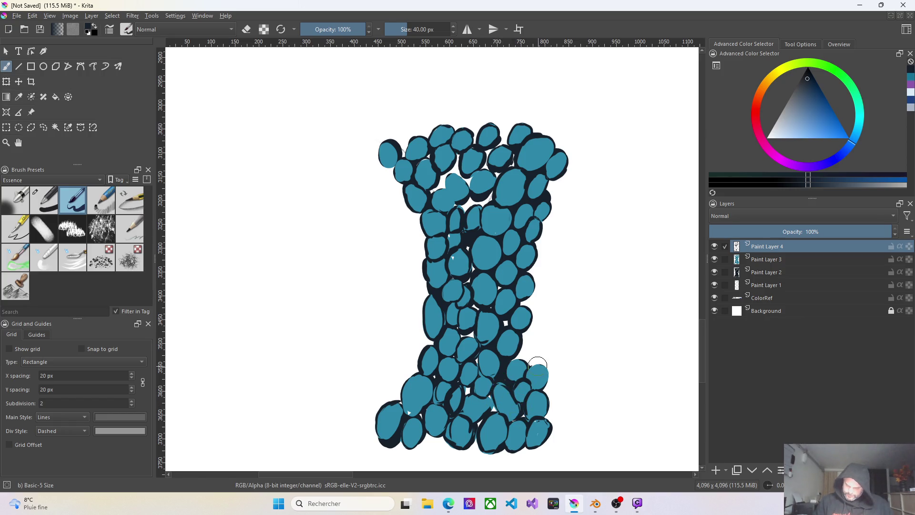
drag(529, 363, 550, 379)
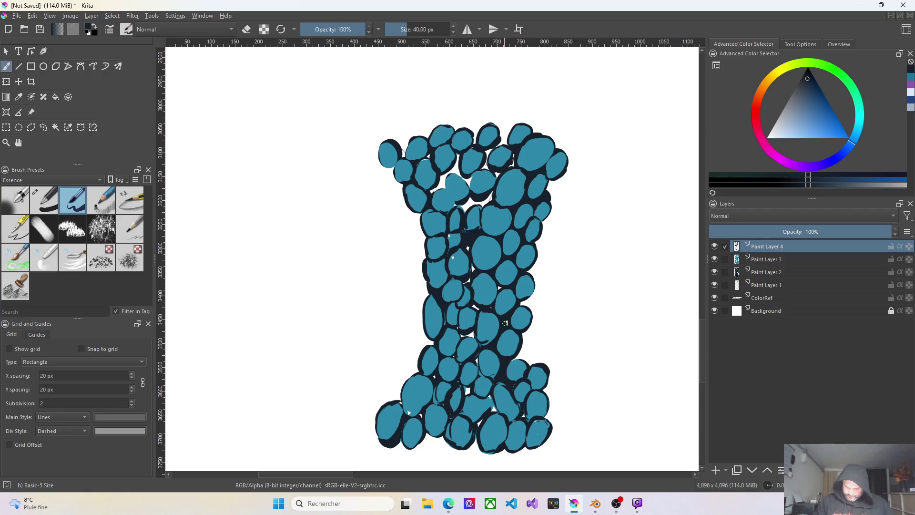
drag(475, 292, 481, 308)
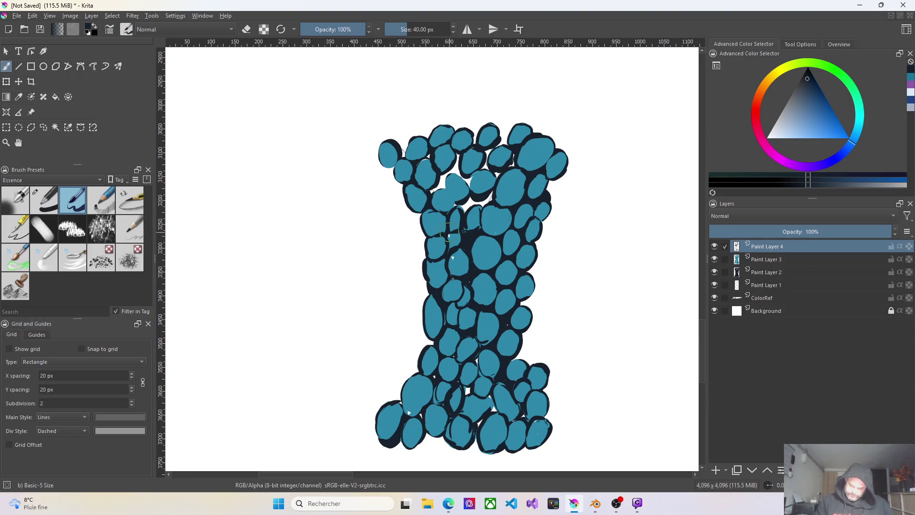
Undo two unwanted dark strokes on the middle cluster and dab teal over one dark gap
key(ctrl+z)
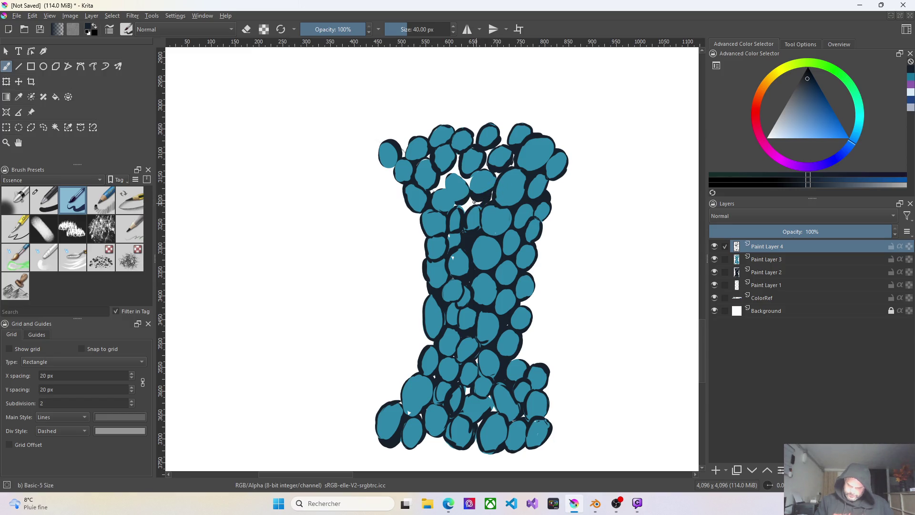
drag(438, 184, 448, 178)
key(ctrl+z)
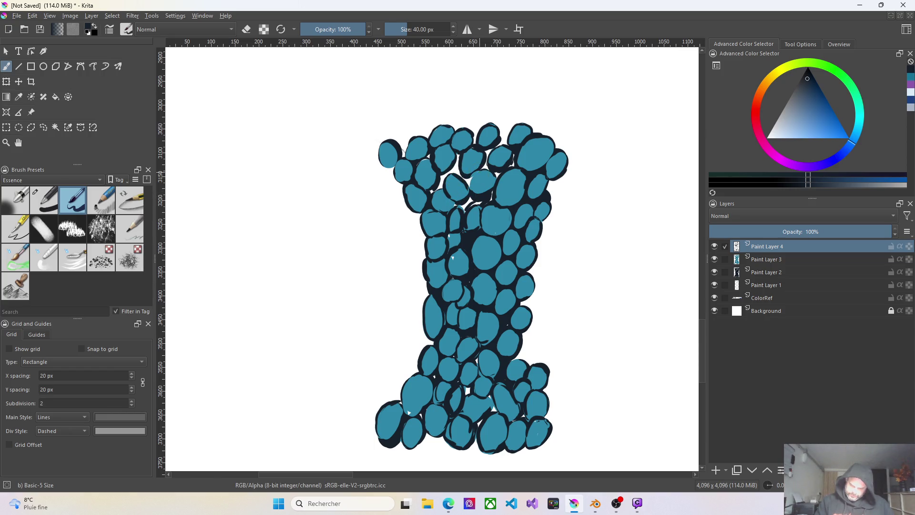
click(472, 202)
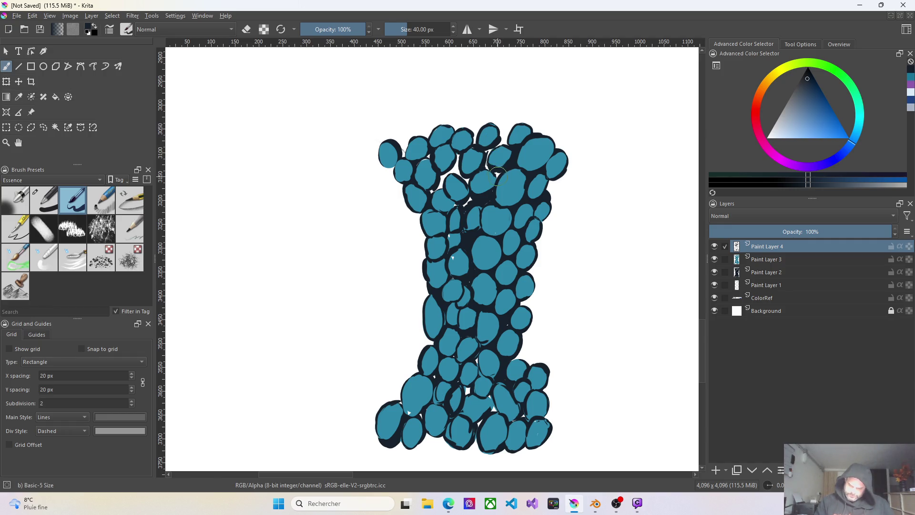
scroll(496, 170, up, 2)
scroll(494, 175, up, 2)
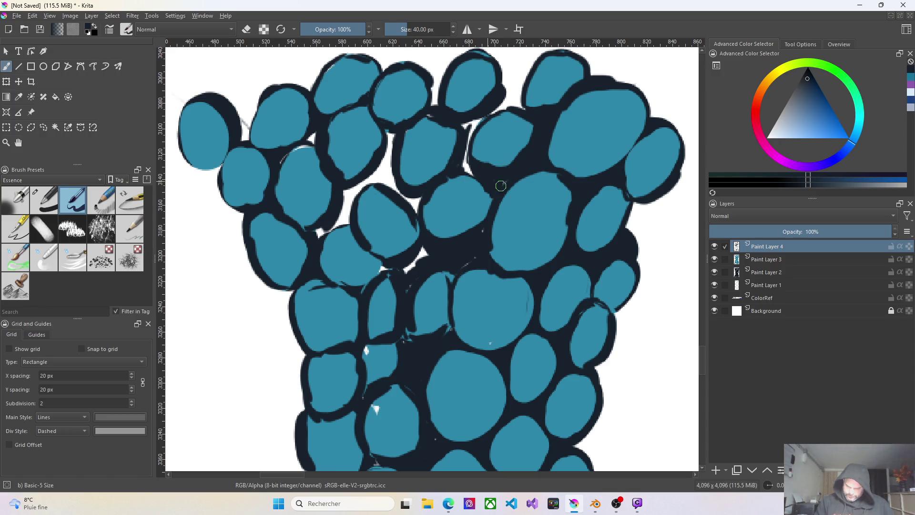
Zoomed in, fill the white gaps between the top and central blobs with dark navy
drag(466, 154, 466, 172)
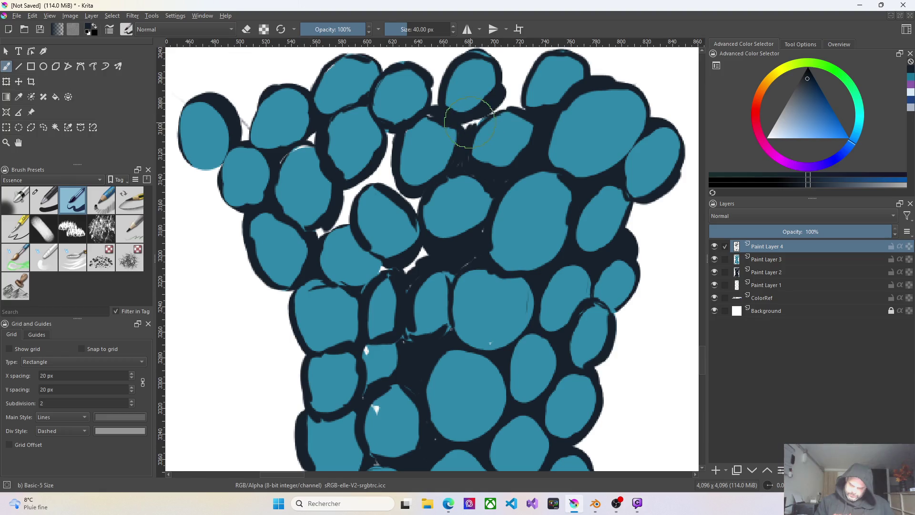
drag(497, 108, 470, 123)
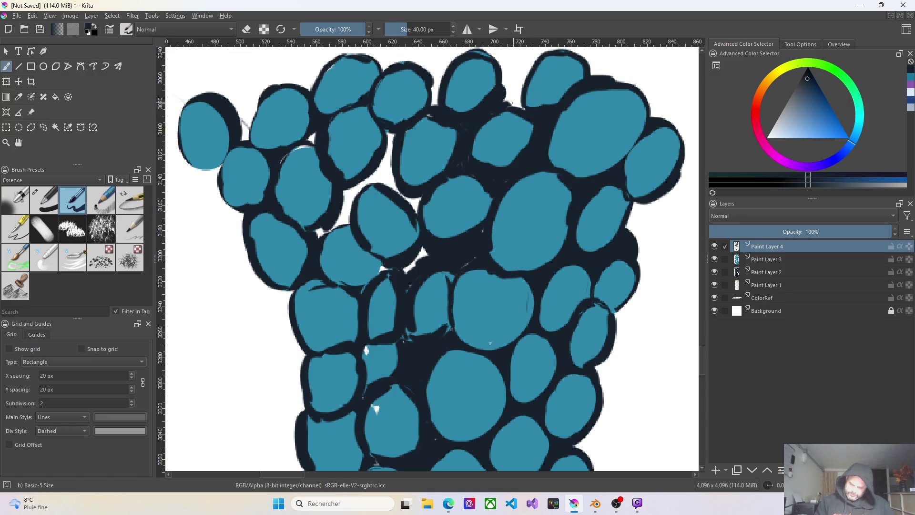
mouse_move(518, 97)
mouse_down()
mouse_move(518, 109)
mouse_move(503, 88)
mouse_move(521, 109)
mouse_move(510, 86)
mouse_move(530, 63)
mouse_move(511, 89)
mouse_move(519, 71)
mouse_move(510, 80)
mouse_move(502, 58)
mouse_move(510, 75)
mouse_move(521, 51)
mouse_move(517, 62)
mouse_up()
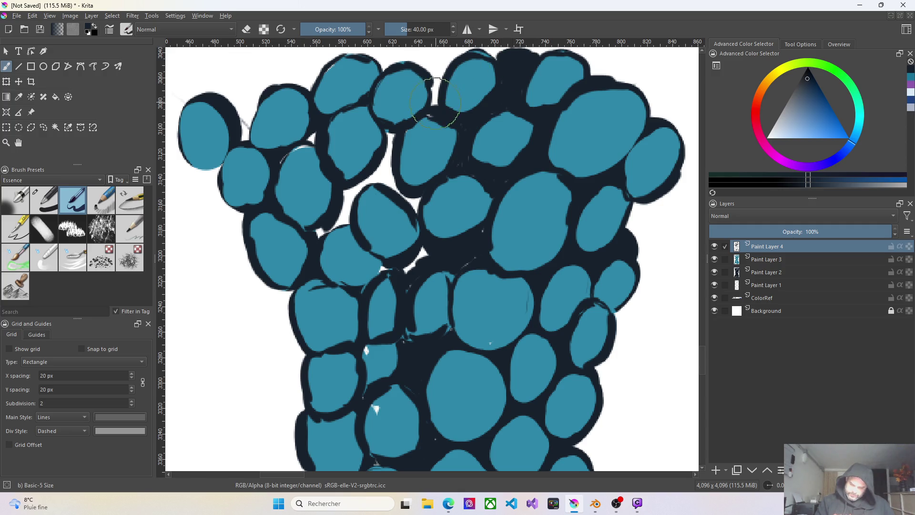
mouse_move(432, 96)
mouse_down()
mouse_move(446, 57)
mouse_move(436, 93)
mouse_move(446, 68)
mouse_move(422, 59)
mouse_move(434, 77)
mouse_move(421, 55)
mouse_up()
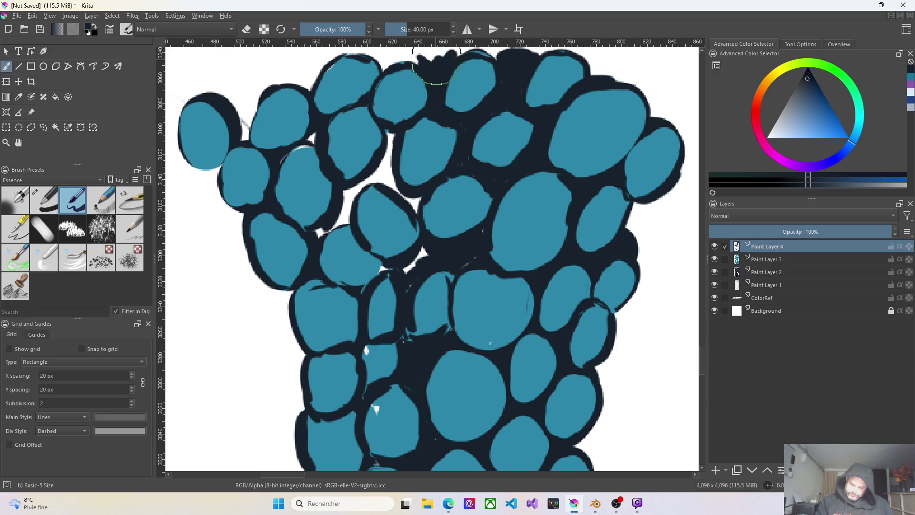
drag(386, 268, 405, 275)
mouse_move(320, 243)
mouse_down()
mouse_move(358, 203)
mouse_move(320, 237)
mouse_move(345, 207)
mouse_move(338, 193)
mouse_move(379, 178)
mouse_move(386, 151)
mouse_move(379, 175)
mouse_up()
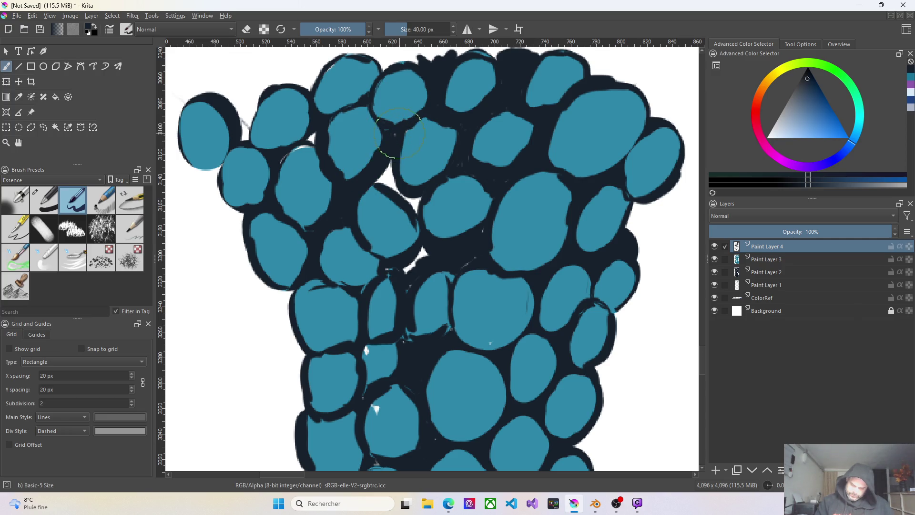
mouse_move(393, 165)
mouse_down()
mouse_move(380, 179)
mouse_move(397, 166)
mouse_move(397, 190)
mouse_move(417, 207)
mouse_move(402, 203)
mouse_move(384, 176)
mouse_move(400, 184)
mouse_move(419, 255)
mouse_move(402, 263)
mouse_move(419, 259)
mouse_move(401, 303)
mouse_move(405, 335)
mouse_up()
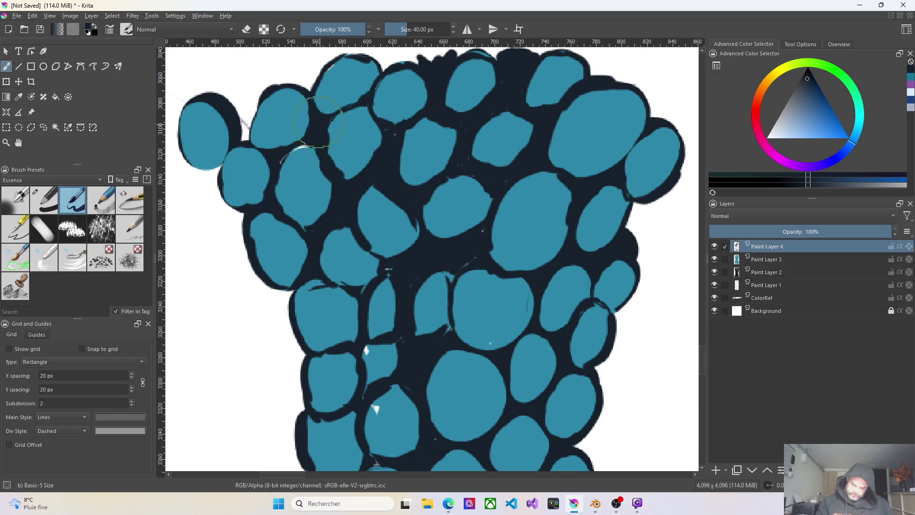
Fill the gaps among the top-left blobs and darken the white notches along the top edge
drag(247, 133, 267, 95)
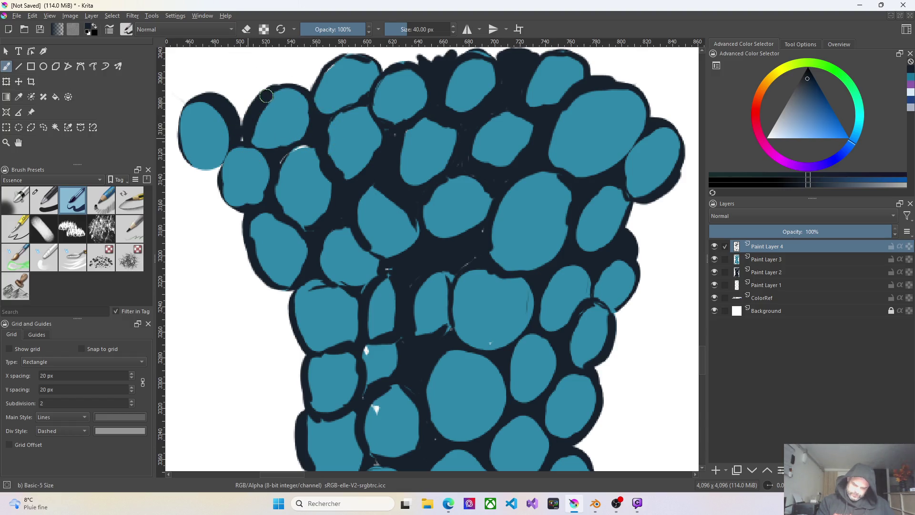
drag(245, 138, 262, 90)
drag(247, 121, 262, 90)
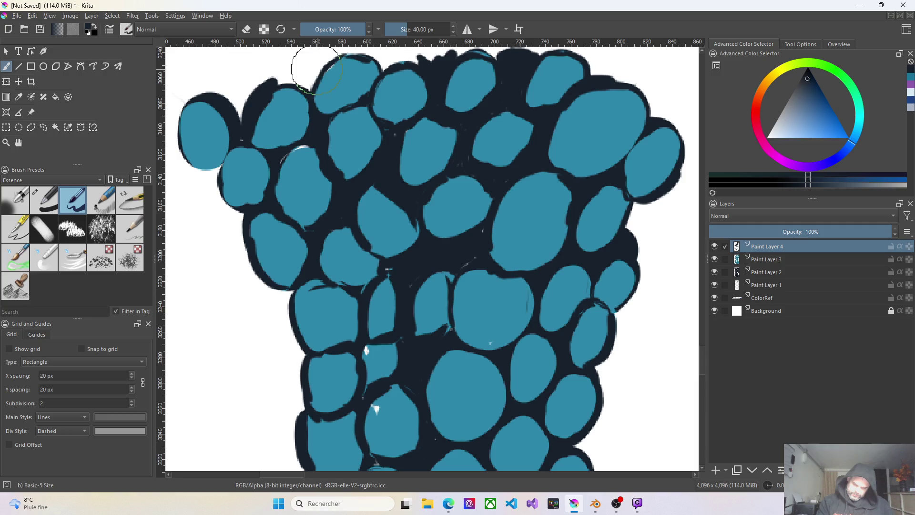
drag(341, 65, 322, 58)
mouse_move(379, 57)
mouse_down()
mouse_move(358, 52)
mouse_move(433, 66)
mouse_move(425, 68)
mouse_move(436, 61)
mouse_up()
drag(509, 62, 500, 61)
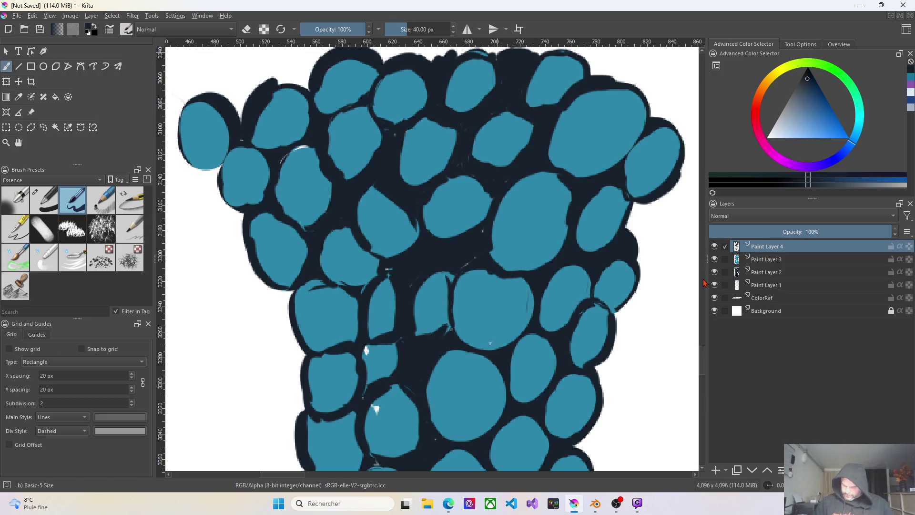
scroll(686, 350, up, 3)
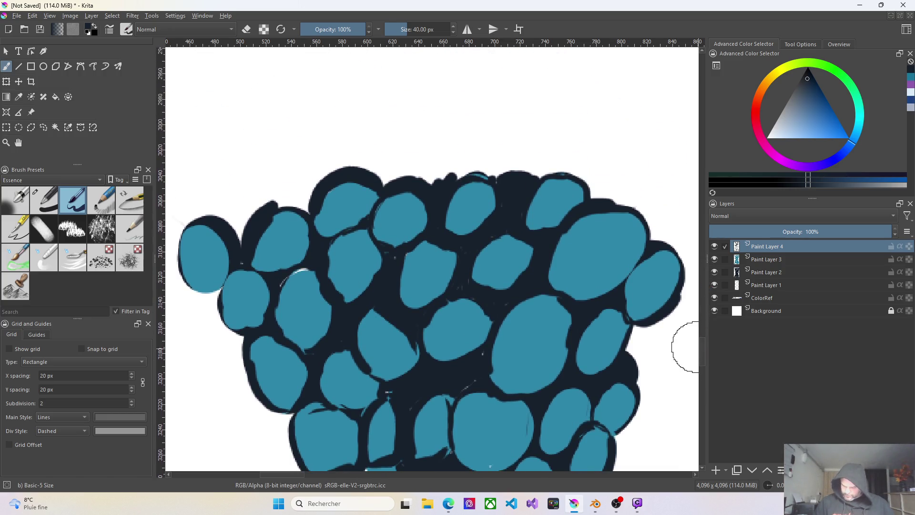
Fill the jagged top outline and thicken the top-left edge in navy, then zoom onto the lower-left
mouse_move(495, 169)
mouse_down()
mouse_move(427, 160)
mouse_move(383, 178)
mouse_move(323, 171)
mouse_move(302, 200)
mouse_move(298, 188)
mouse_move(235, 239)
mouse_move(286, 205)
mouse_move(215, 218)
mouse_move(245, 205)
mouse_move(236, 261)
mouse_up()
drag(245, 205, 291, 199)
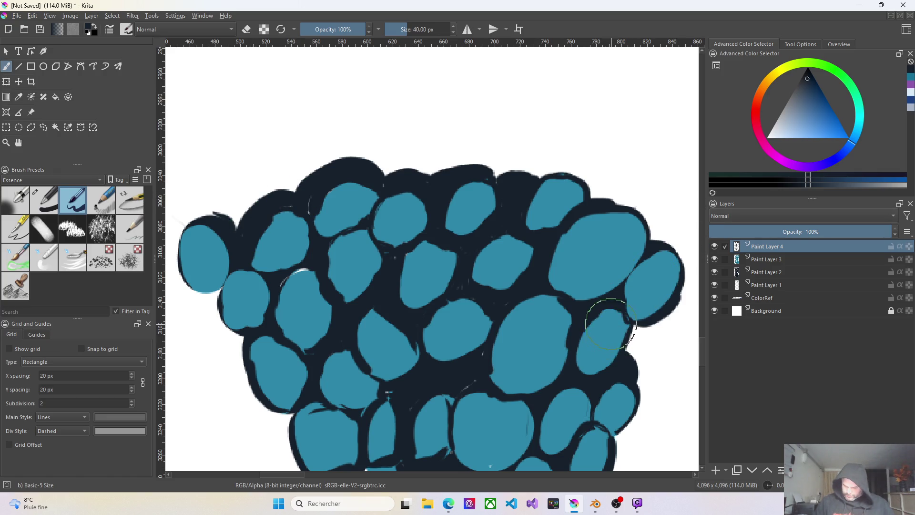
scroll(605, 331, down, 4)
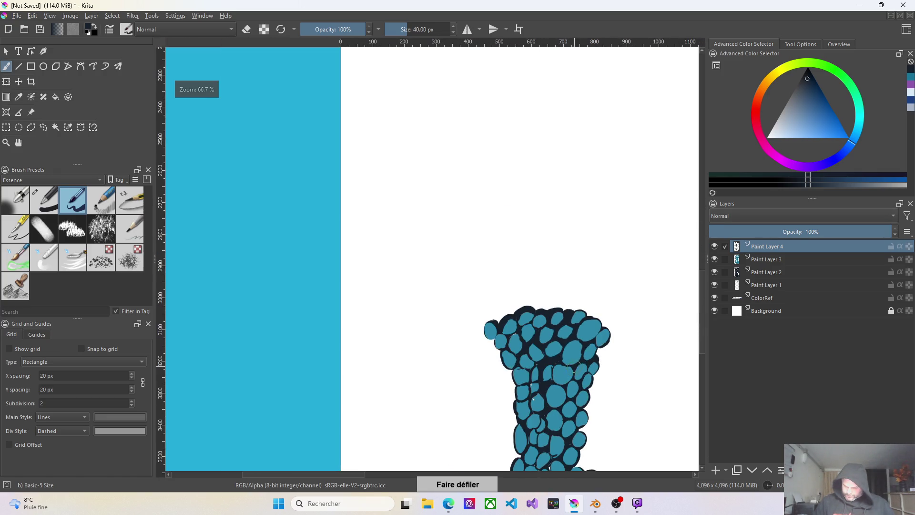
click(706, 259)
scroll(621, 359, down, 5)
scroll(605, 351, up, 2)
scroll(589, 341, up, 2)
scroll(575, 323, up, 2)
scroll(605, 333, up, 1)
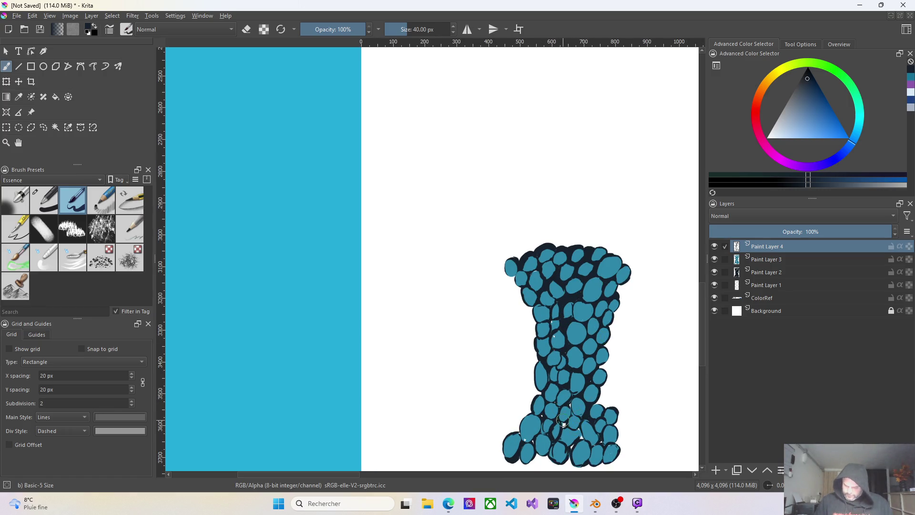
scroll(554, 334, up, 3)
scroll(569, 368, up, 1)
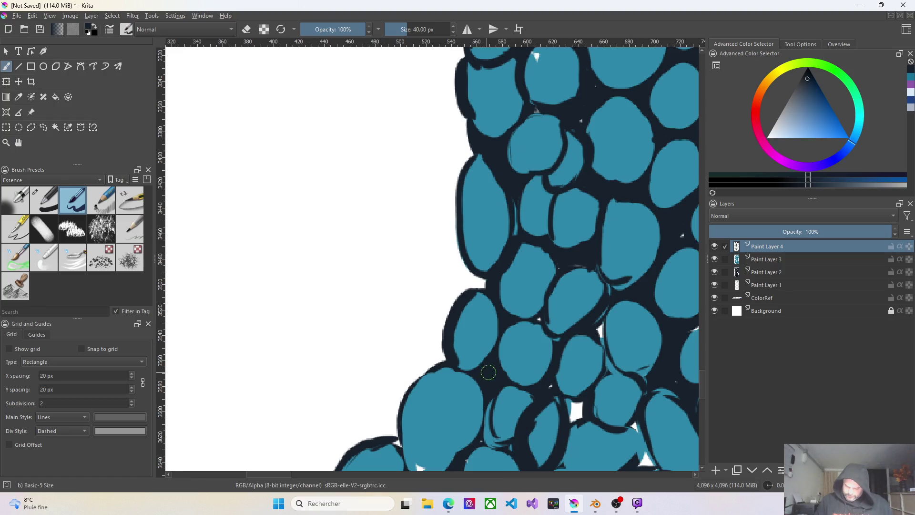
Cover white gaps in the navy outline between the lower blobs and thicken the lower-left blob's outline
drag(592, 112, 581, 119)
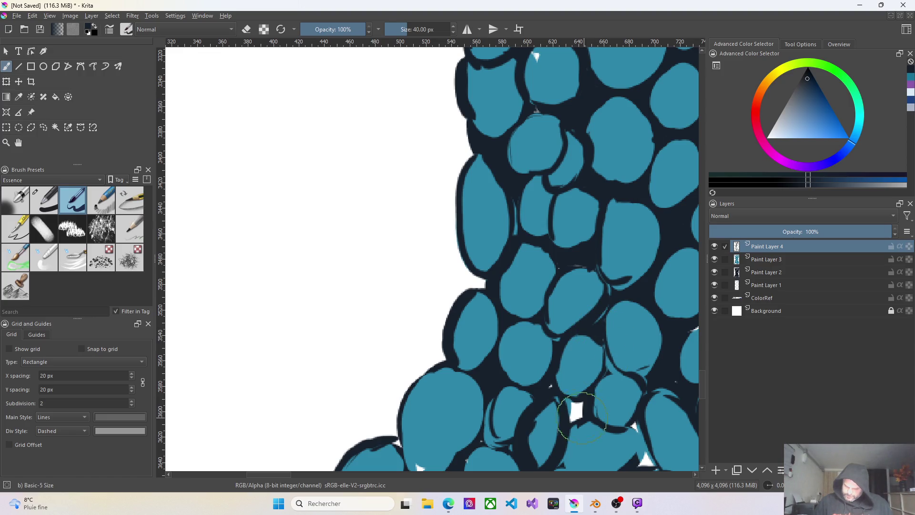
drag(572, 402, 571, 415)
drag(576, 414, 582, 402)
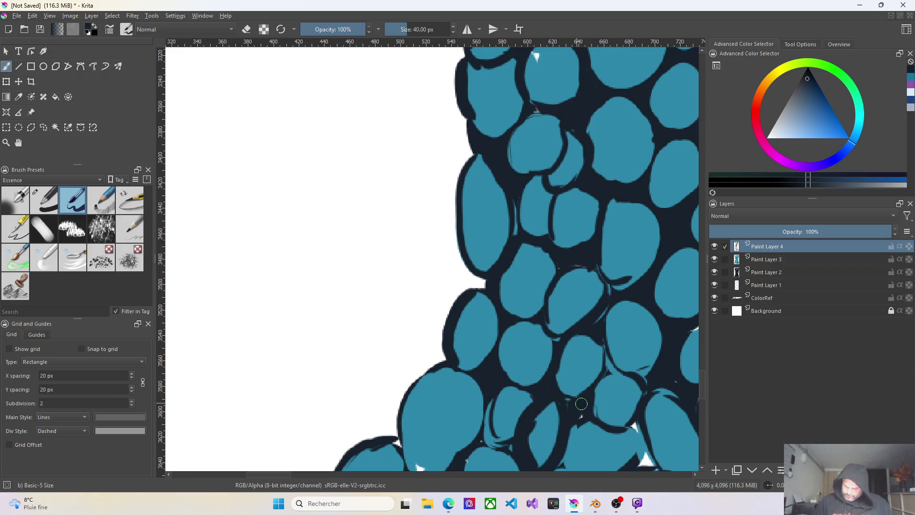
key(ctrl+z)
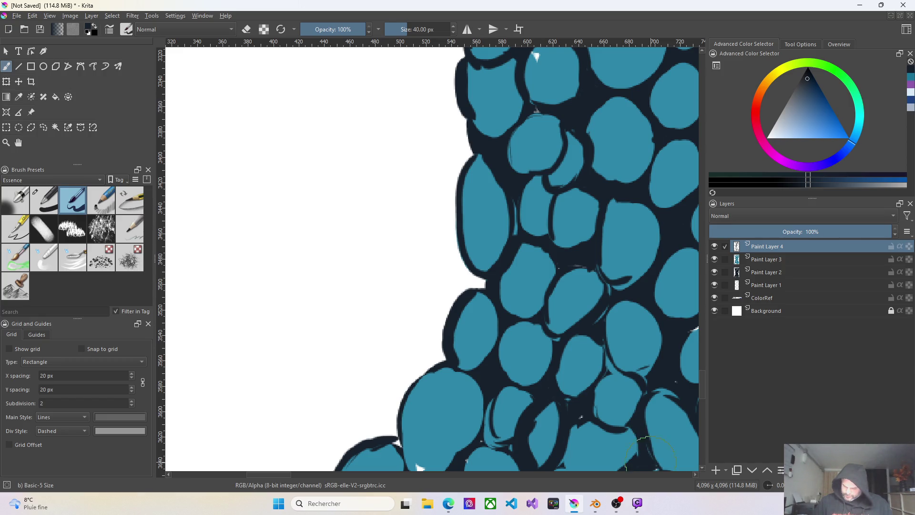
drag(394, 437, 404, 448)
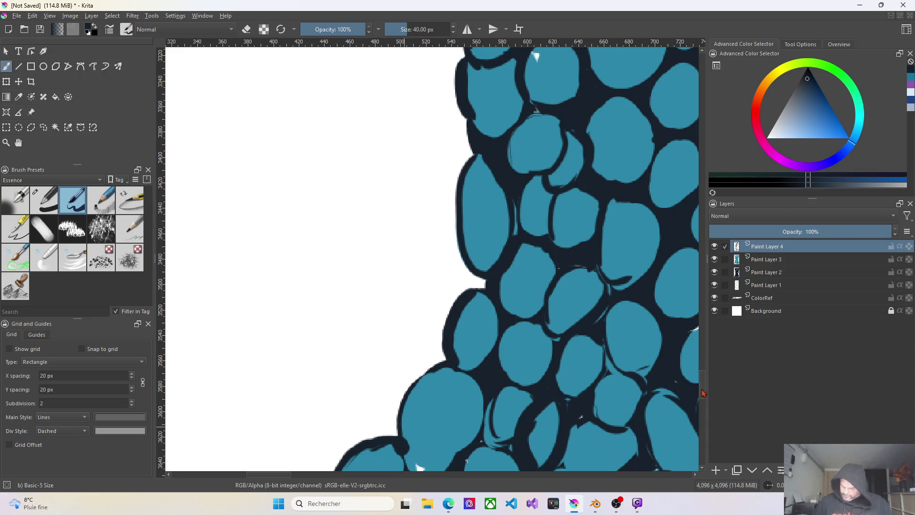
mouse_move(419, 409)
mouse_down()
mouse_move(419, 273)
mouse_move(408, 257)
mouse_move(441, 283)
mouse_move(453, 278)
mouse_up()
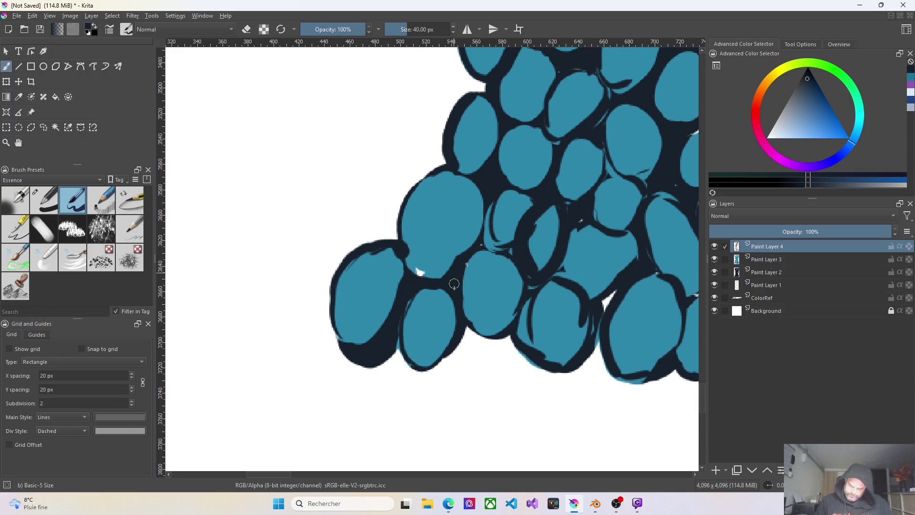
drag(598, 305, 606, 299)
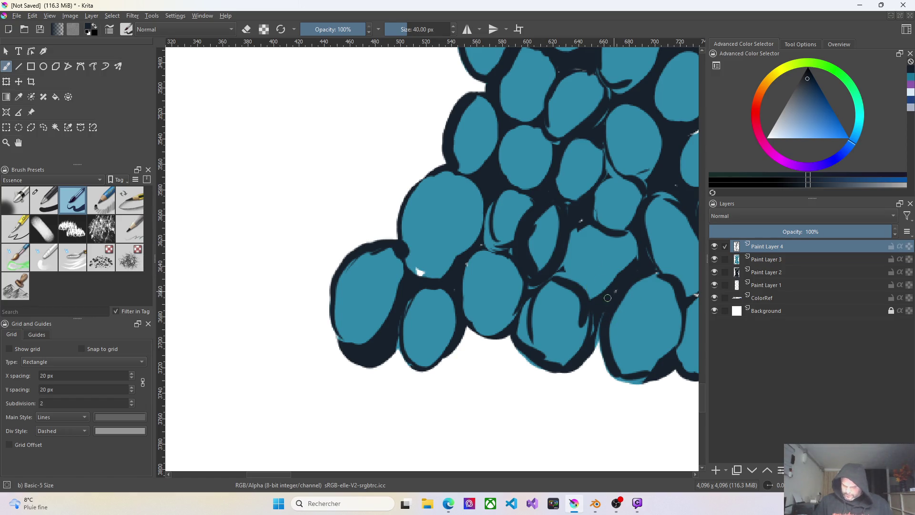
Add Paint Layer 5, paint teal over the outline between the lower-left ovals, and undo back to a small dab
click(717, 471)
click(911, 79)
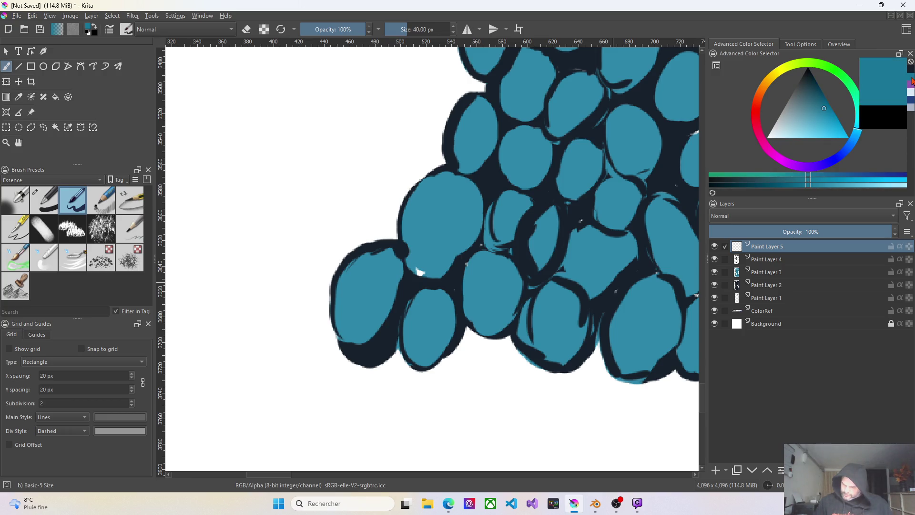
drag(420, 272, 427, 276)
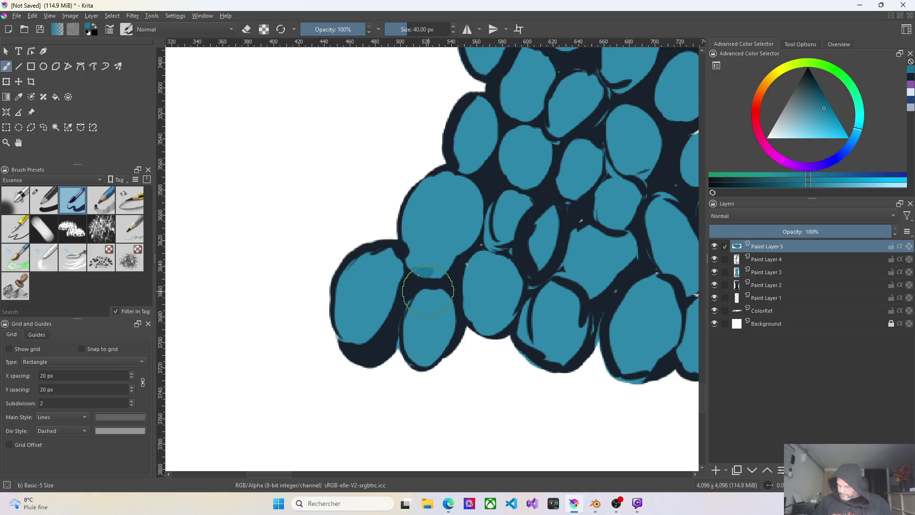
drag(422, 280, 452, 277)
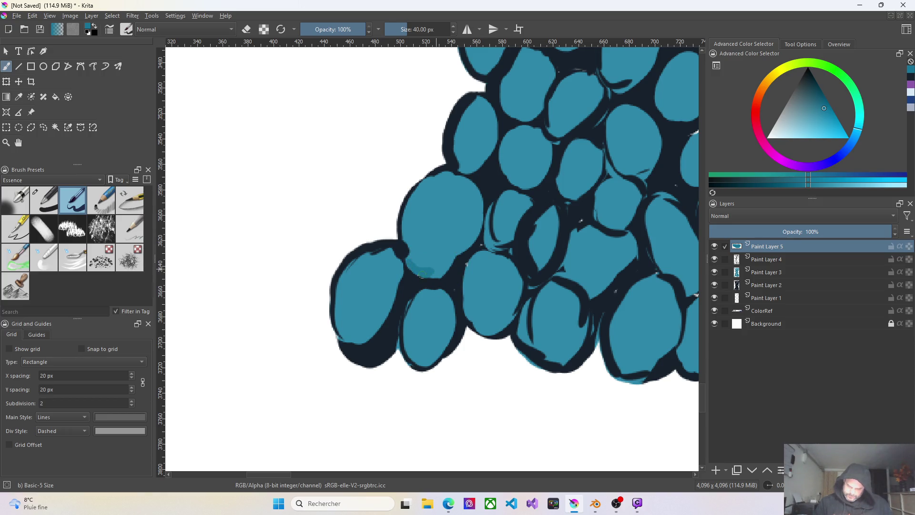
mouse_move(769, 246)
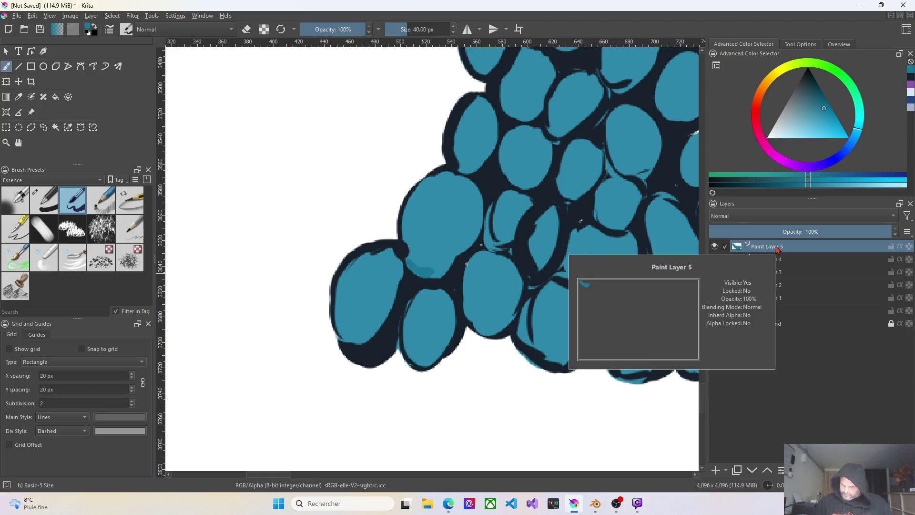
key(ctrl+z)
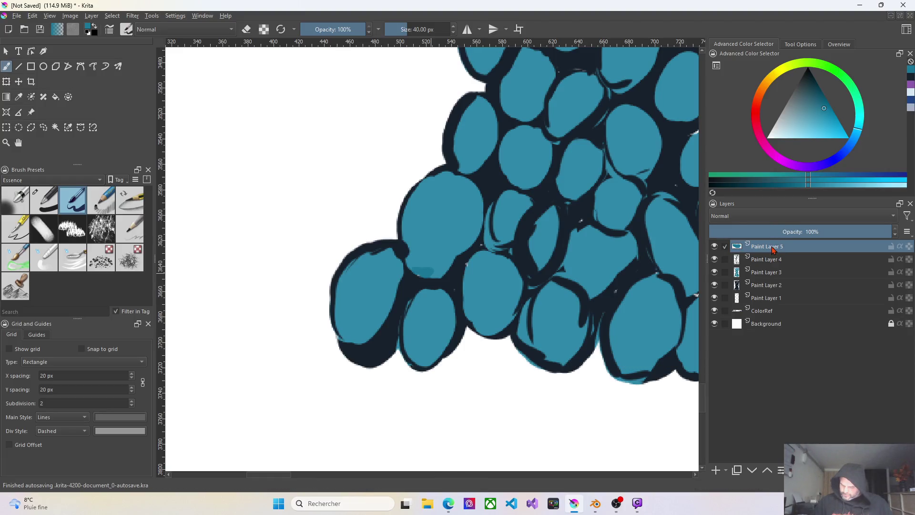
key(ctrl+z)
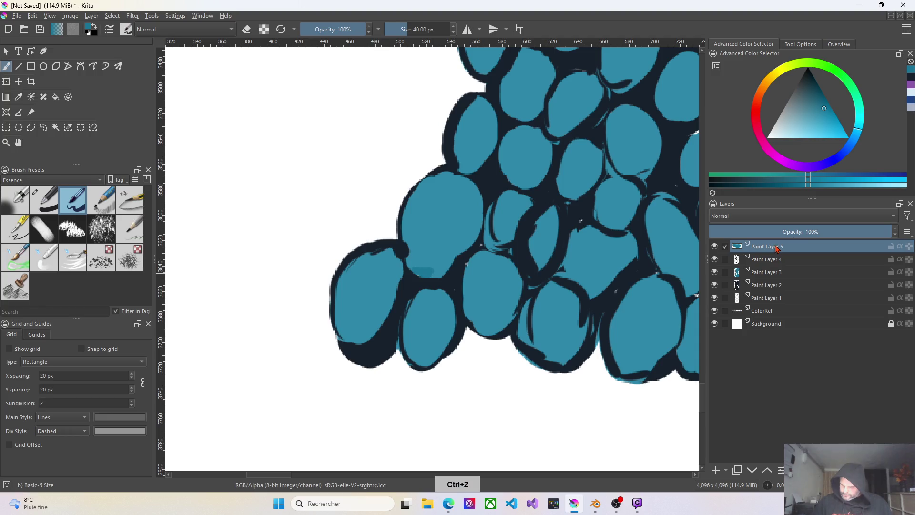
Undo once, move Paint Layer 5 down and merge it into Paint Layer 3, then make Paint Layer 4 active
key(ctrl+z)
mouse_move(770, 250)
mouse_down()
mouse_move(773, 293)
mouse_move(774, 250)
mouse_up()
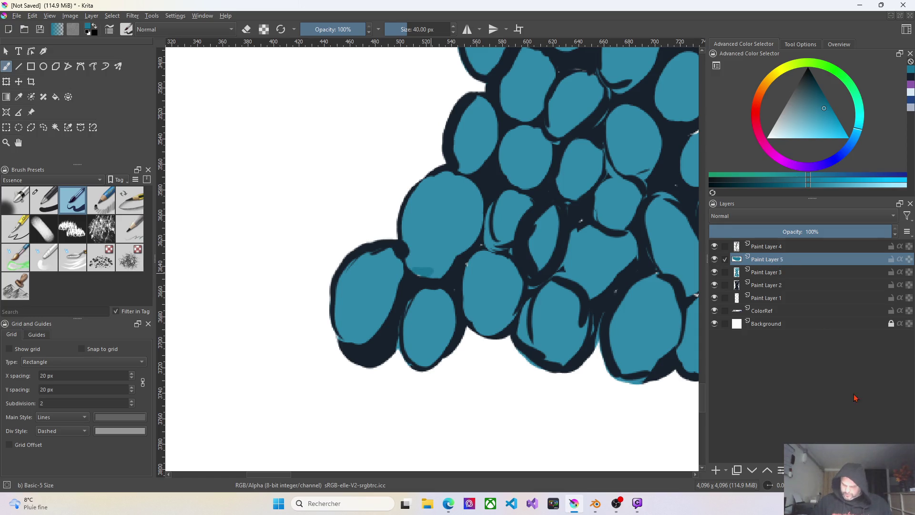
key(ctrl+e)
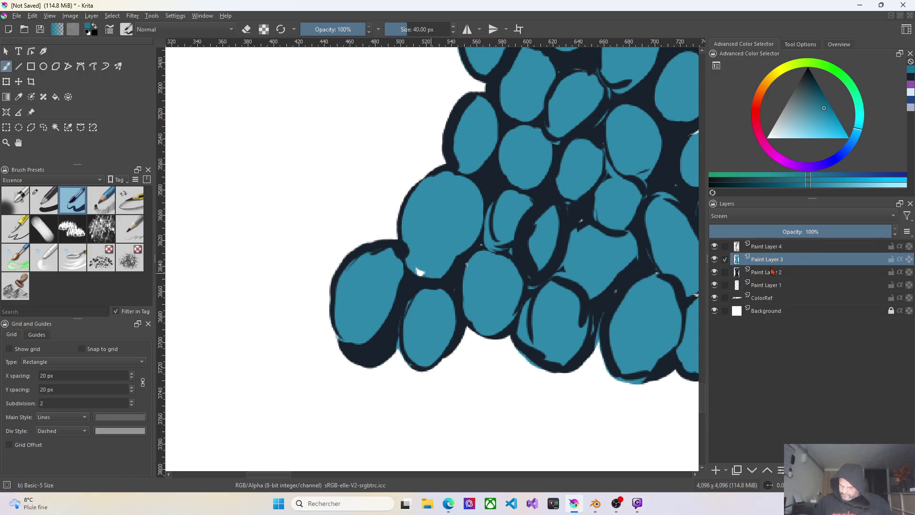
click(774, 250)
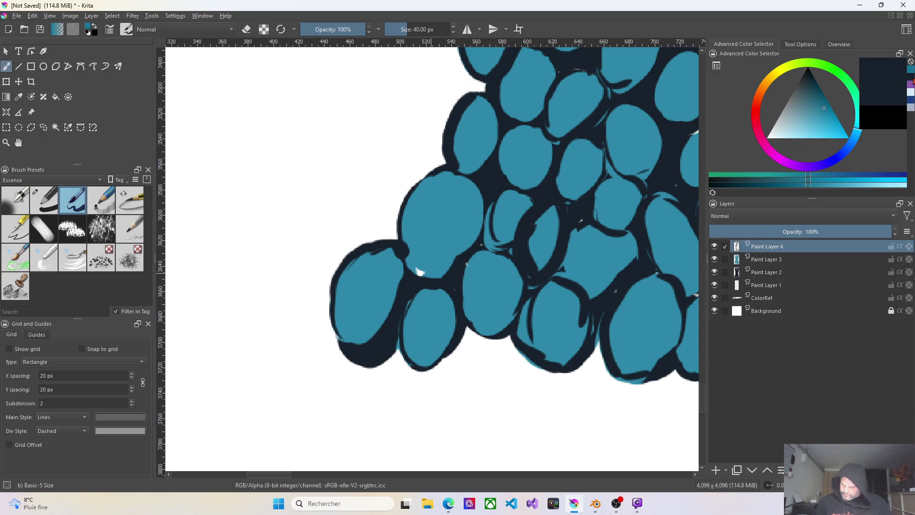
With the dark navy swatch, darken the outlines between the lower-middle and lower-right teal cells on Paint Layer 4
click(910, 80)
mouse_move(419, 271)
mouse_down()
mouse_move(452, 271)
mouse_move(429, 281)
mouse_move(464, 268)
mouse_up()
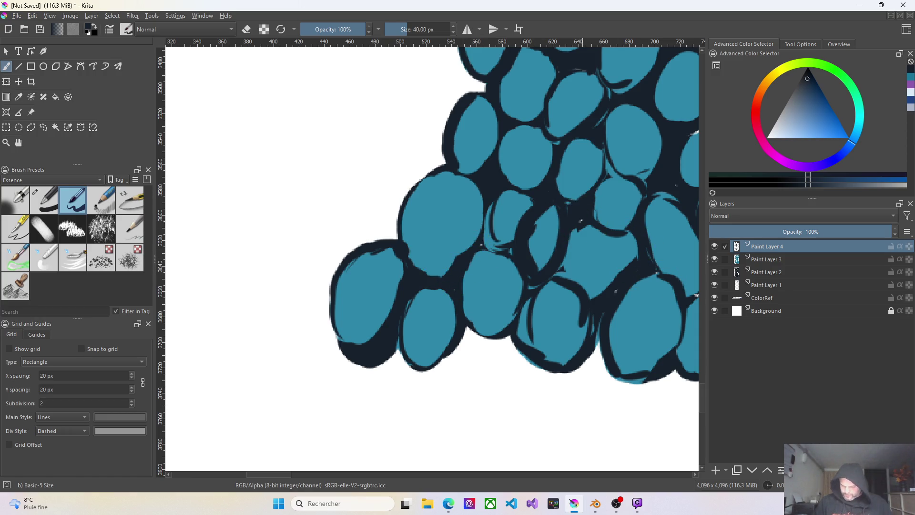
drag(587, 215, 572, 223)
drag(619, 286, 592, 322)
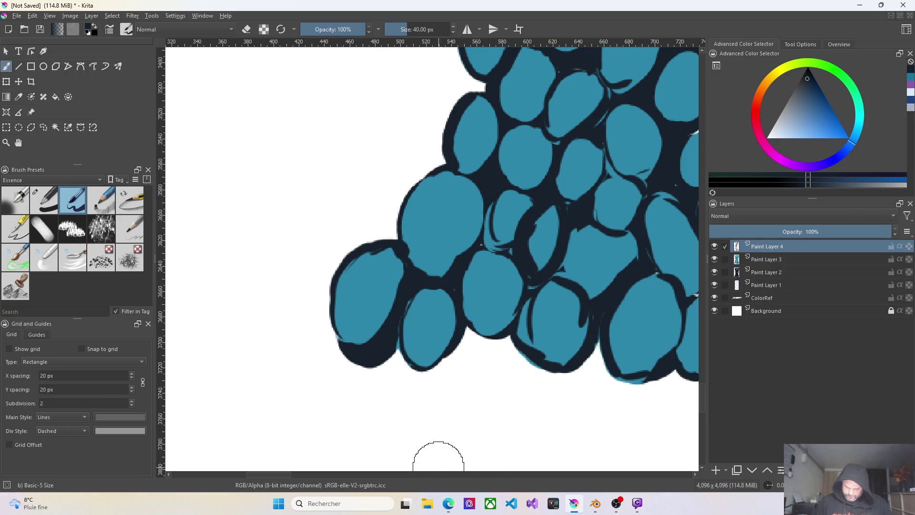
scroll(283, 479, right, 2)
scroll(300, 484, right, 3)
scroll(301, 483, right, 1)
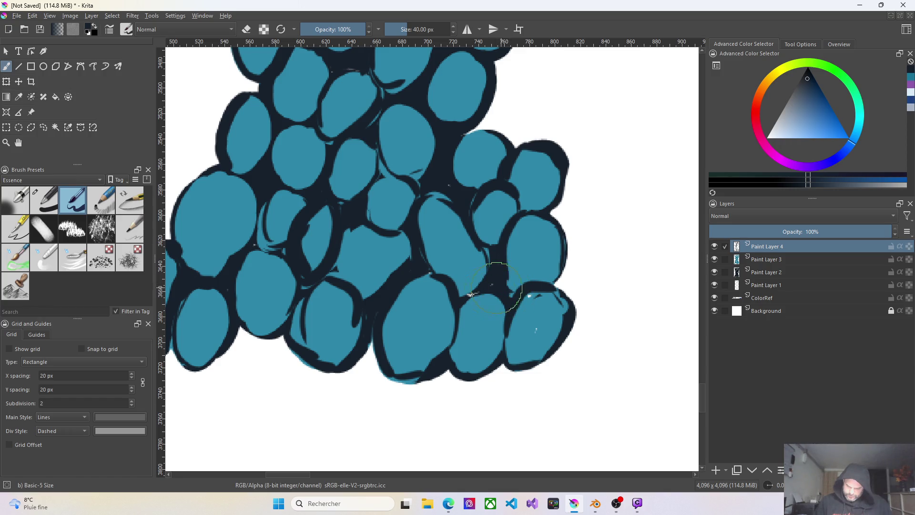
mouse_move(493, 262)
mouse_down()
mouse_move(492, 253)
mouse_move(491, 267)
mouse_up()
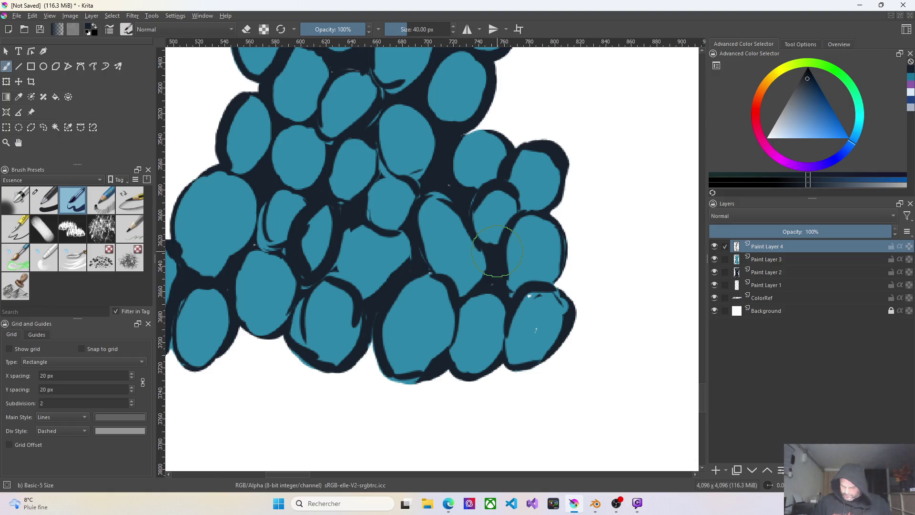
Add a new Paint Layer 5 on top, then return to Paint Layer 4 with the near-black outline colour
click(716, 471)
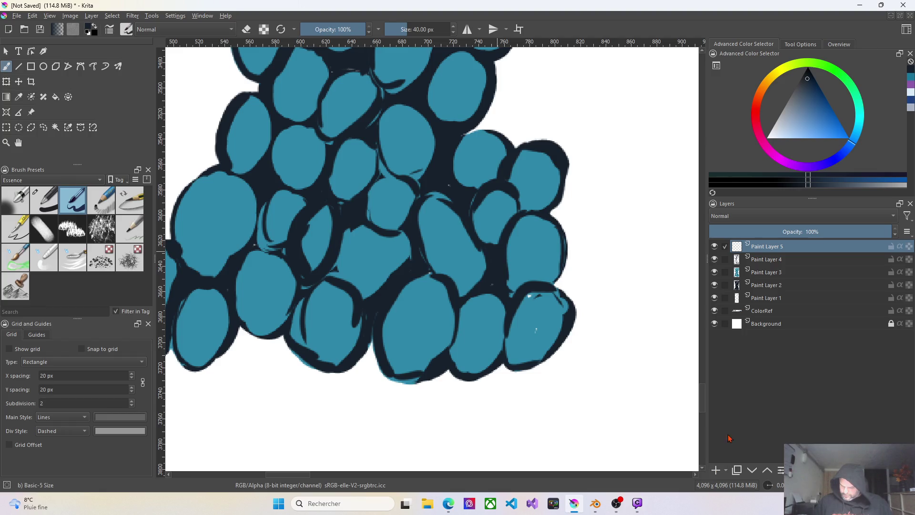
click(912, 78)
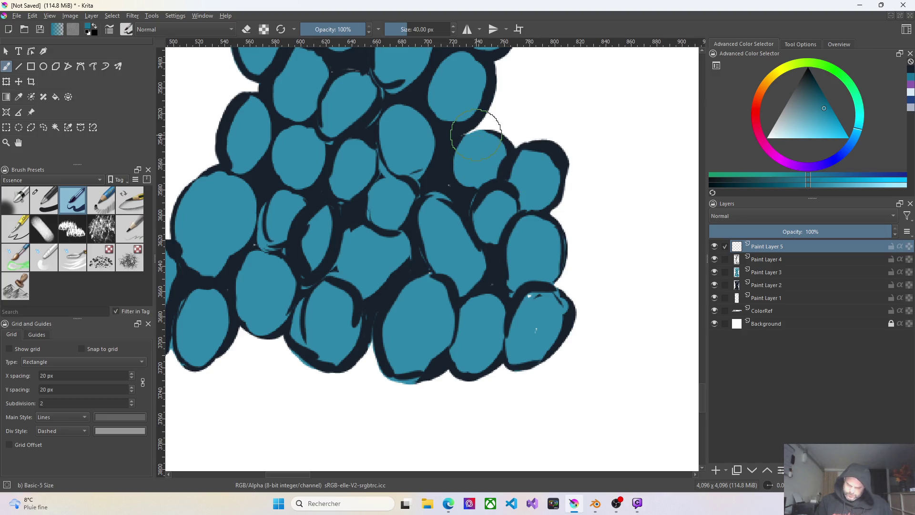
click(779, 261)
click(911, 76)
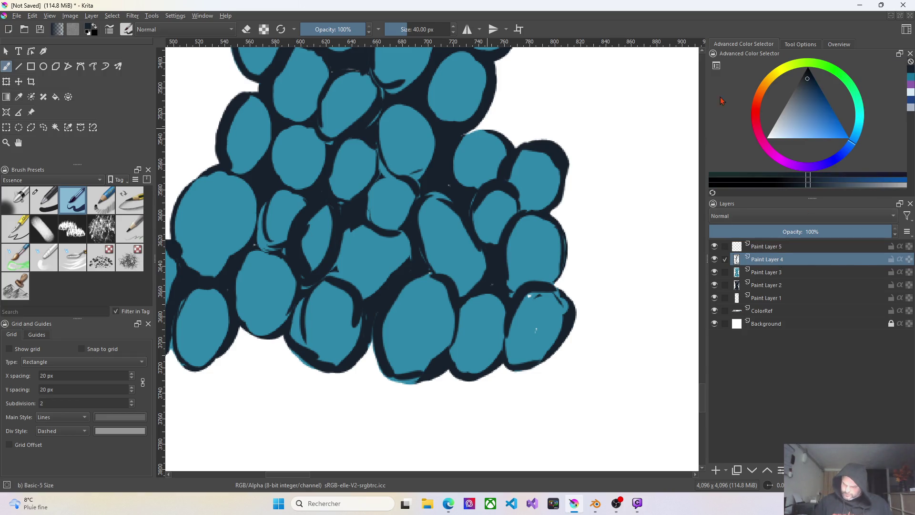
Fill the outline gaps above and along the top-right edge of the upper cells
drag(470, 132, 511, 133)
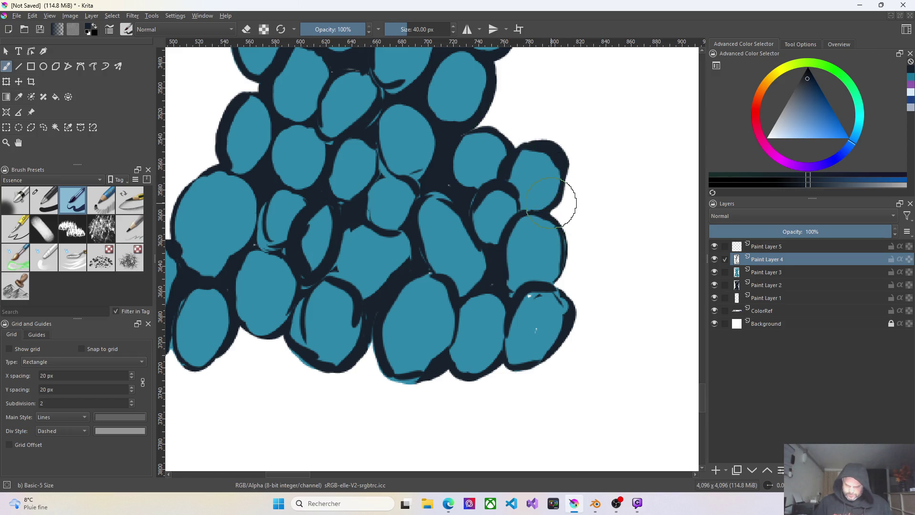
scroll(408, 187, down, 5)
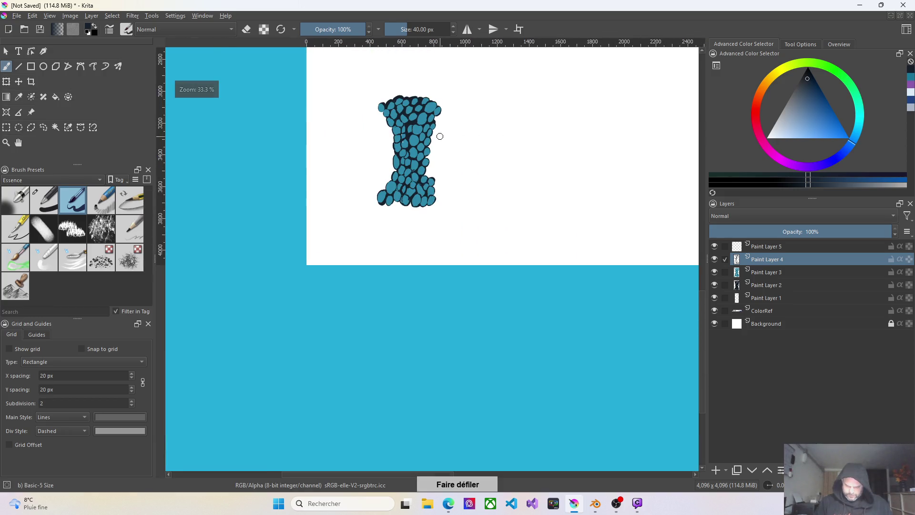
scroll(441, 91, up, 5)
scroll(414, 127, up, 2)
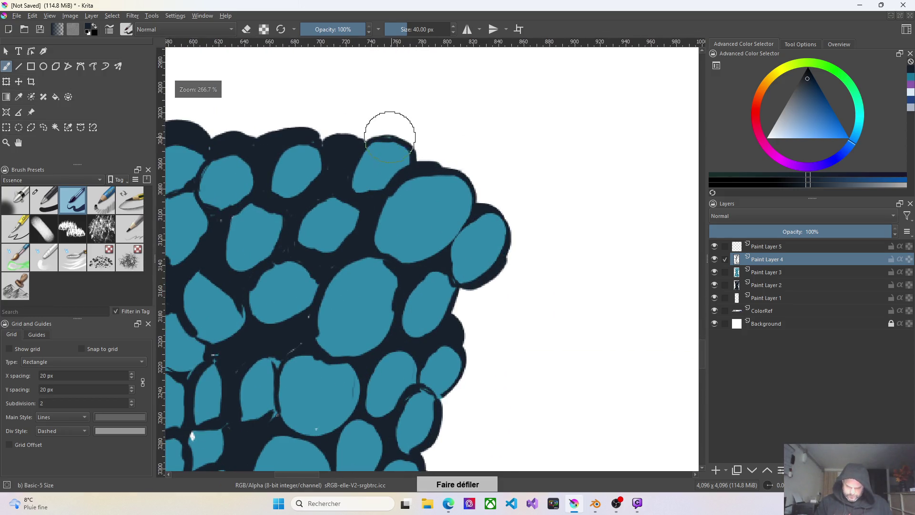
mouse_move(429, 159)
mouse_down()
mouse_move(464, 168)
mouse_move(482, 185)
mouse_move(479, 204)
mouse_up()
mouse_move(470, 173)
mouse_down()
mouse_move(504, 212)
mouse_move(507, 255)
mouse_up()
scroll(493, 289, down, 1)
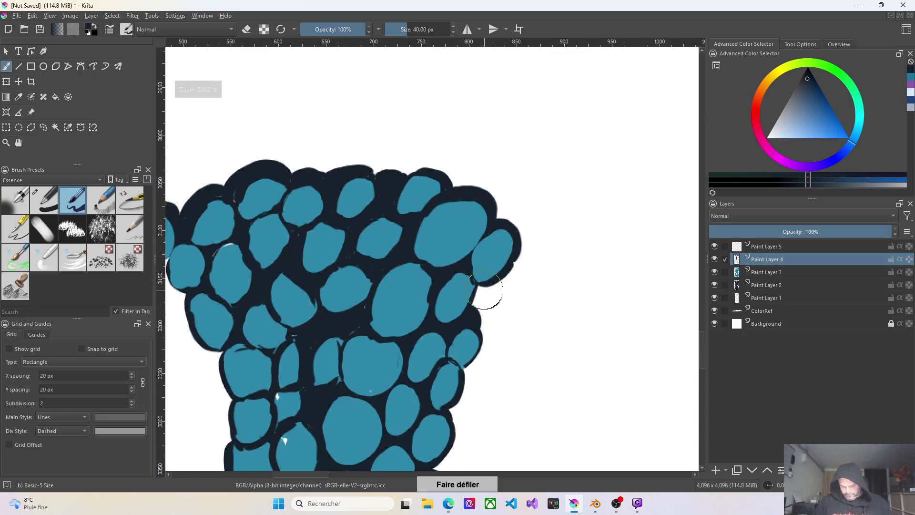
scroll(492, 292, down, 1)
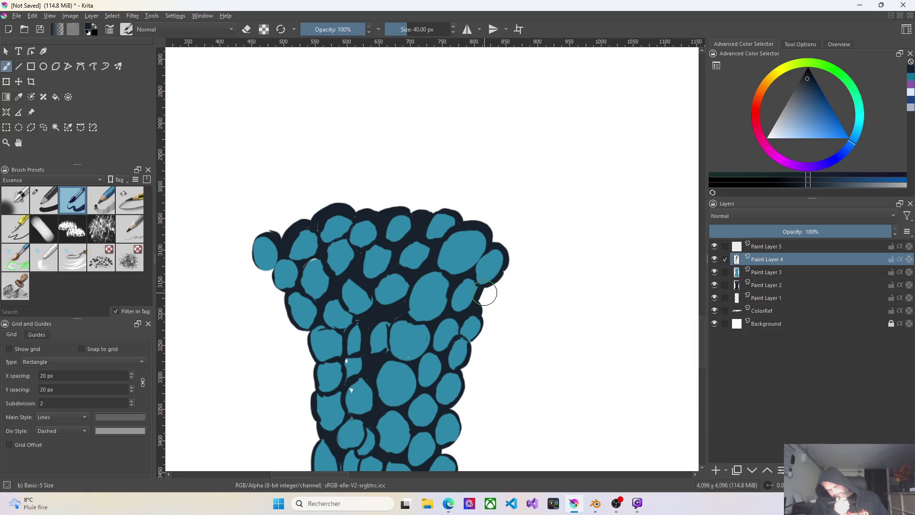
On Paint Layer 5 with teal, touch up a gap and add light and darker shading to the lower-left cells
click(776, 247)
click(911, 83)
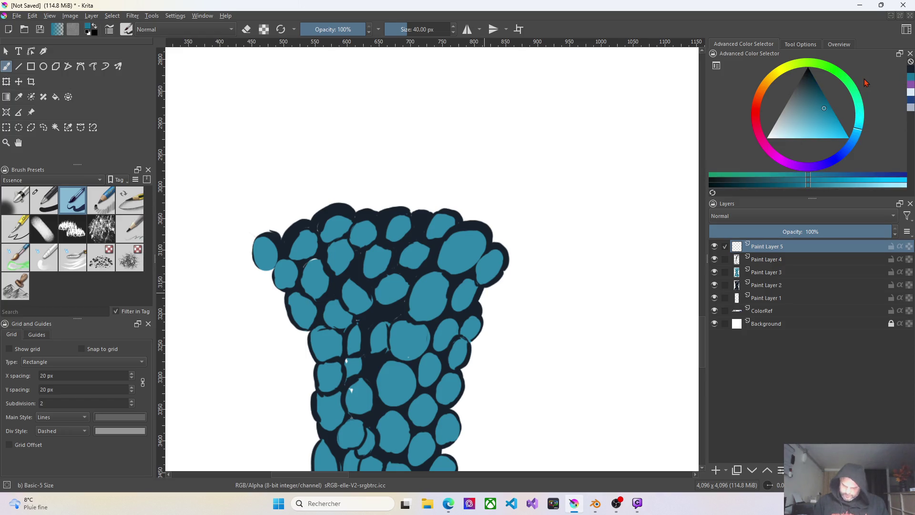
drag(379, 313, 377, 316)
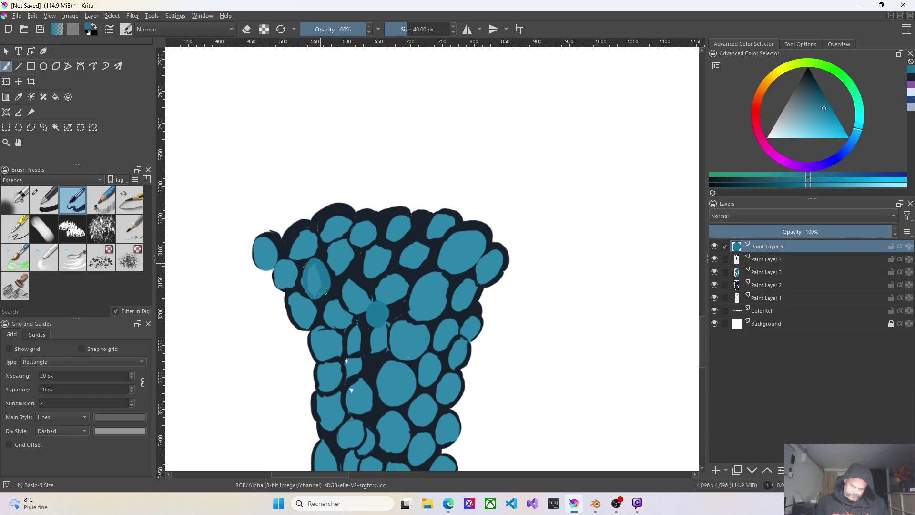
mouse_move(313, 280)
mouse_down()
mouse_move(308, 272)
mouse_move(319, 285)
mouse_up()
click(338, 248)
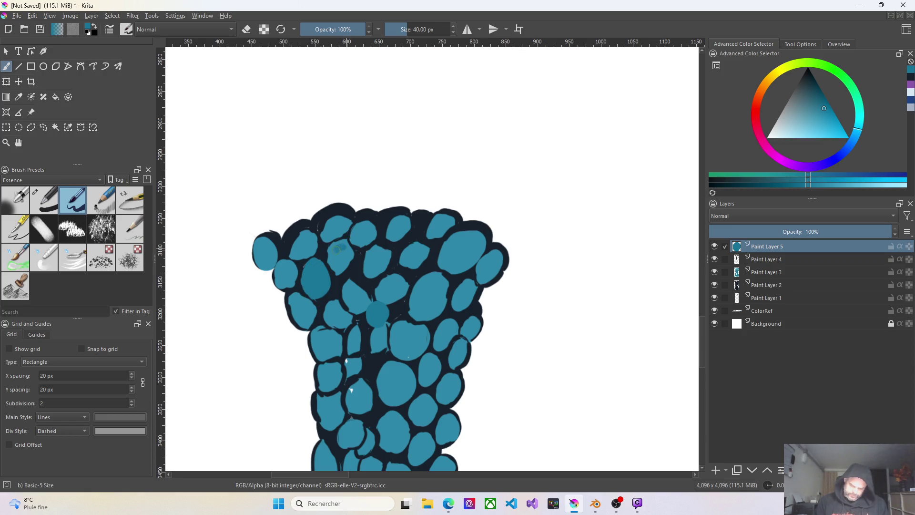
drag(334, 264, 344, 270)
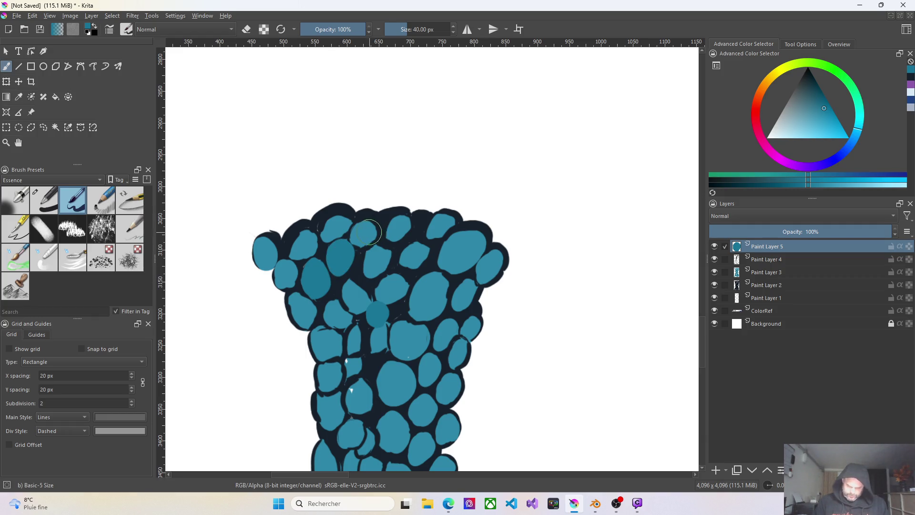
Repaint the top, leftmost, upper-left and upper-right cells in teal to even out their fills
drag(365, 227, 361, 229)
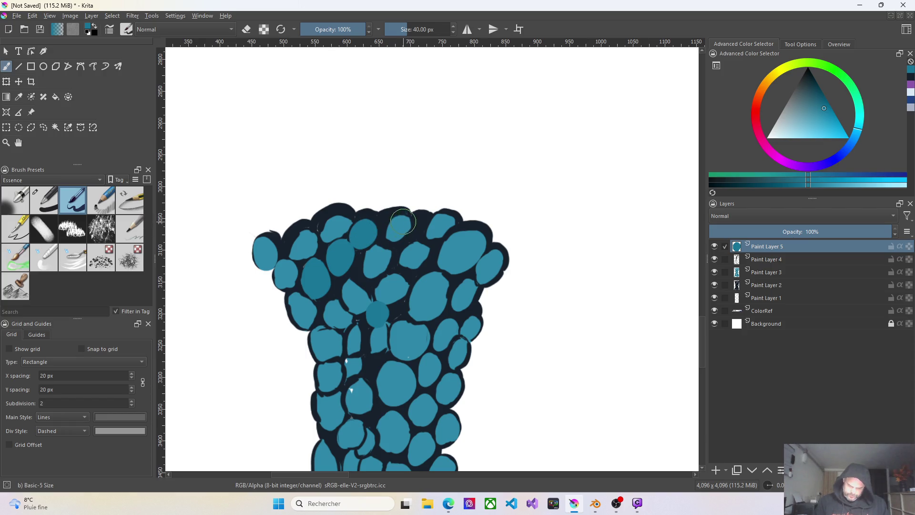
drag(392, 230, 395, 227)
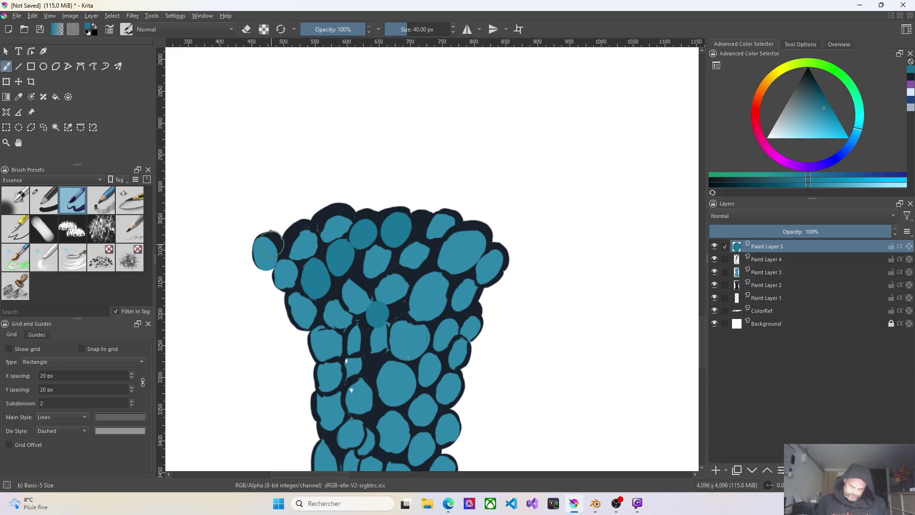
mouse_move(263, 249)
mouse_down()
mouse_move(271, 255)
mouse_move(258, 260)
mouse_up()
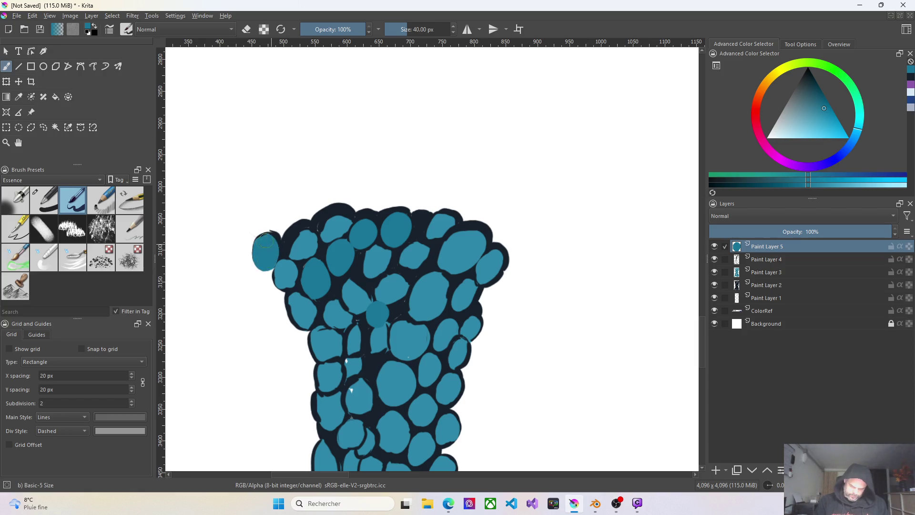
mouse_move(311, 227)
mouse_down()
mouse_move(300, 236)
mouse_move(312, 244)
mouse_up()
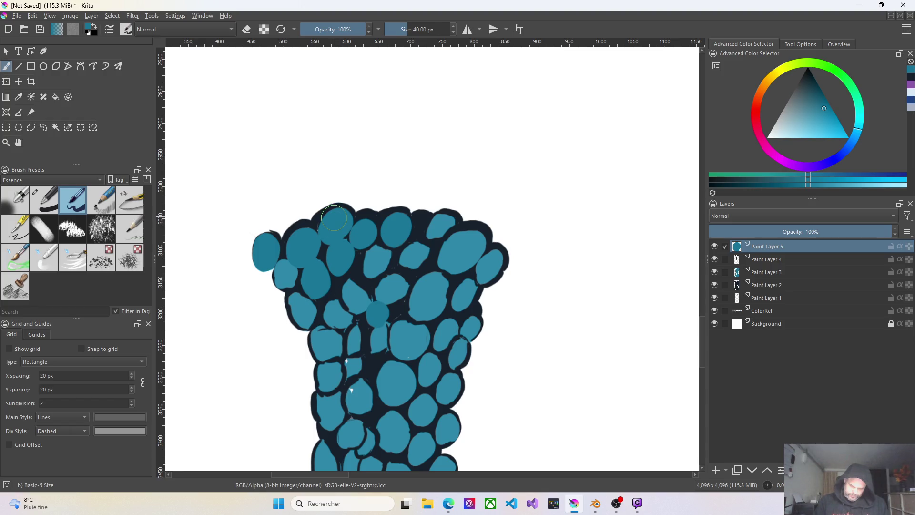
drag(457, 218, 410, 256)
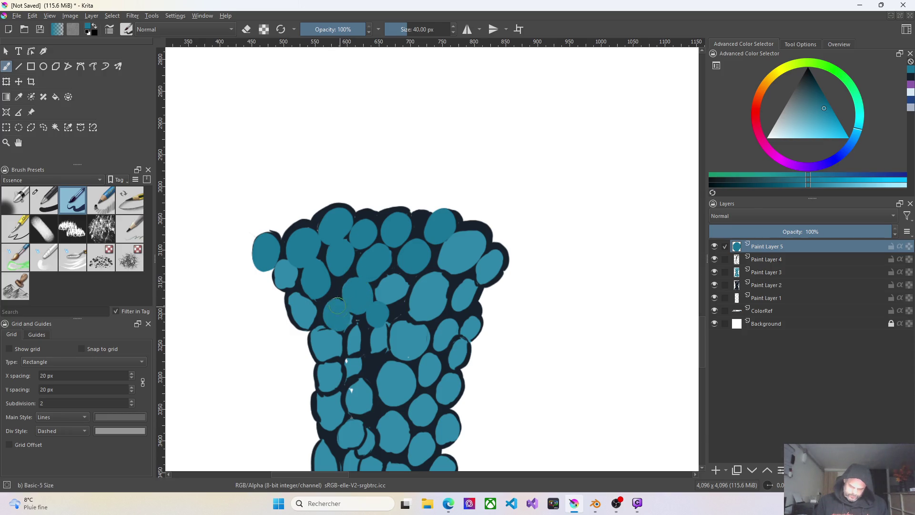
Lighten a left cell and reshape the upper-right and right-edge cells in teal, undoing one stray stroke
drag(301, 300, 299, 315)
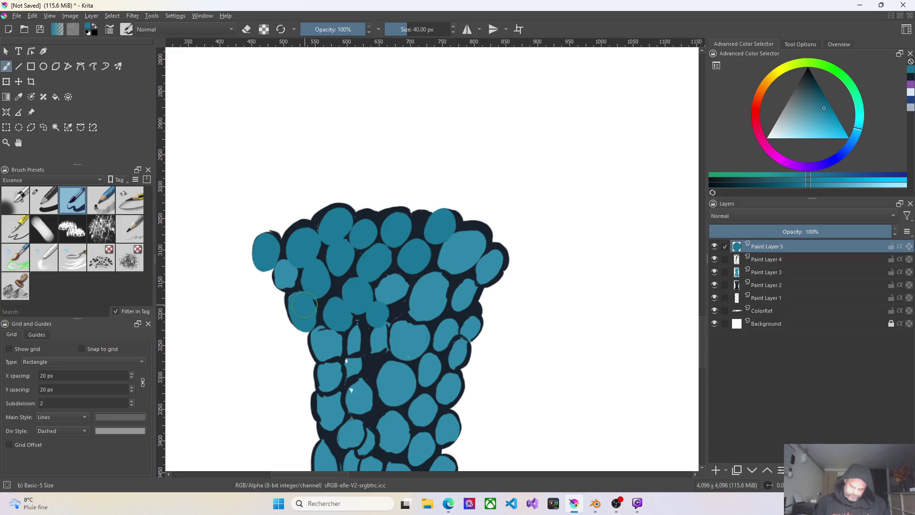
mouse_move(487, 242)
mouse_down()
mouse_move(465, 240)
mouse_move(450, 251)
mouse_move(472, 243)
mouse_move(445, 254)
mouse_up()
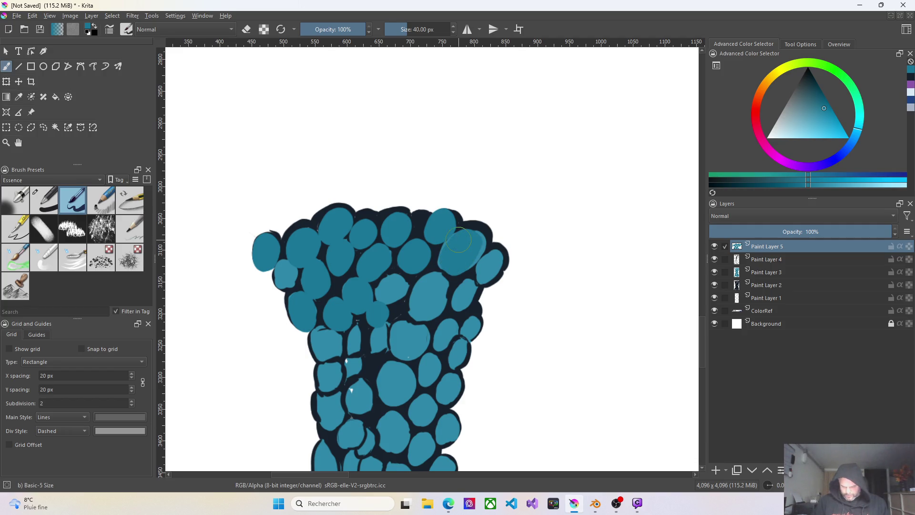
mouse_move(500, 252)
mouse_down()
mouse_move(468, 296)
mouse_move(466, 289)
mouse_move(429, 304)
mouse_move(433, 285)
mouse_move(421, 311)
mouse_move(436, 289)
mouse_up()
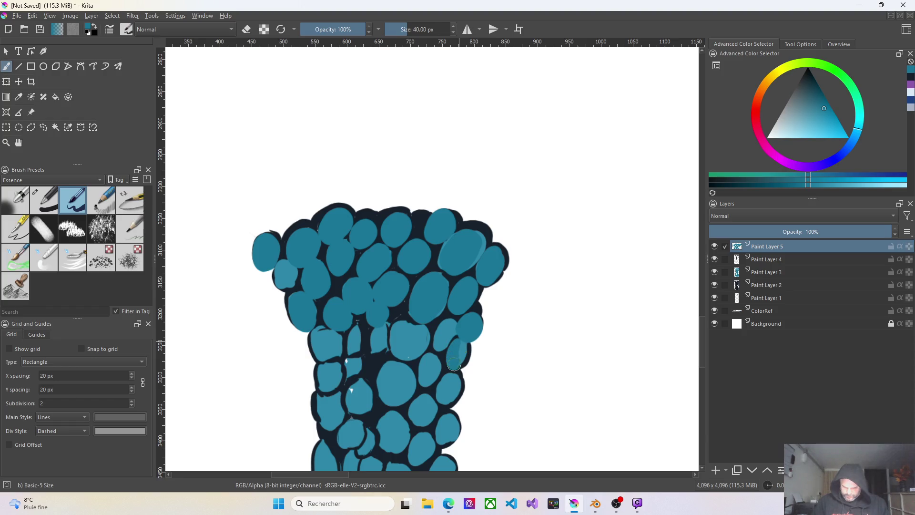
drag(441, 345, 442, 334)
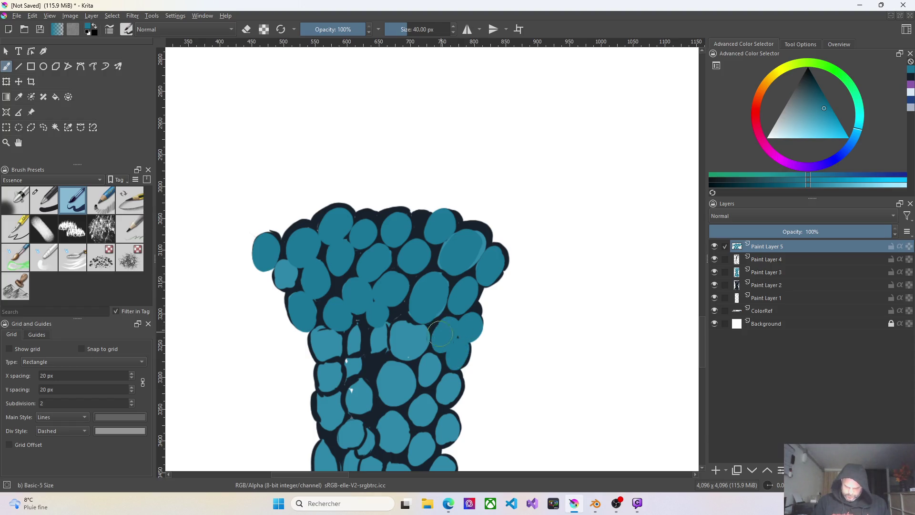
key(ctrl+z)
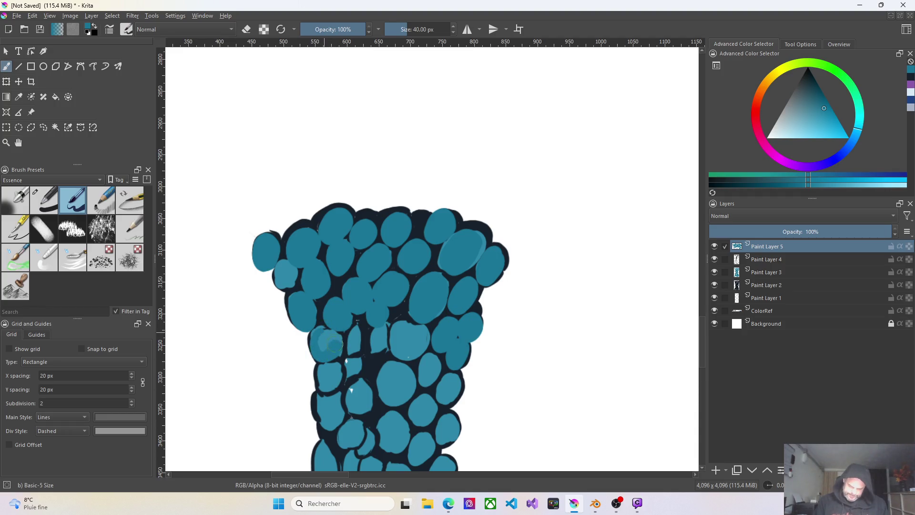
Cover the lower-left dark gap with a teal cell, undoing two rejected small cells below it
drag(317, 348, 331, 349)
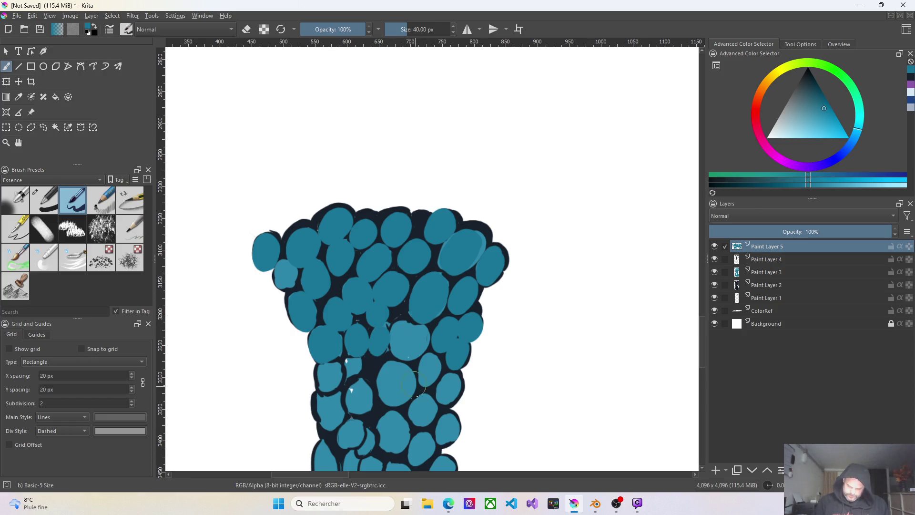
drag(351, 362, 354, 367)
key(ctrl+z)
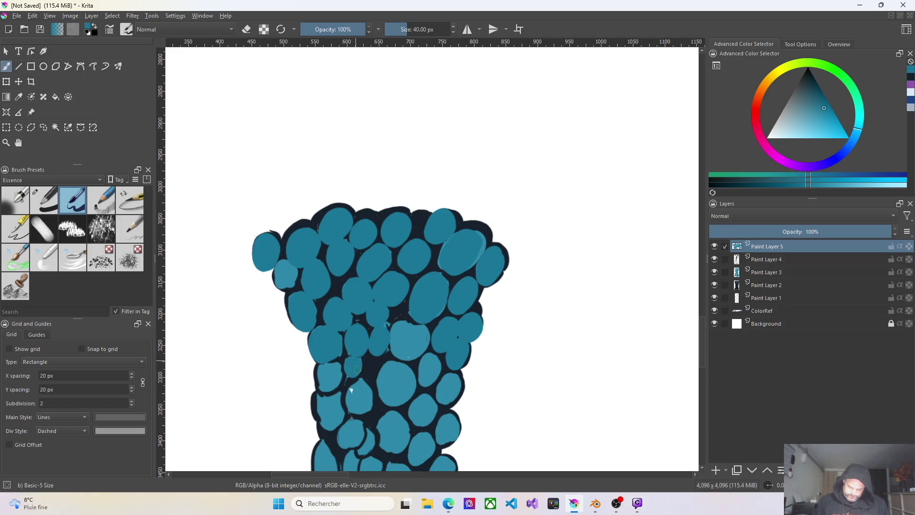
drag(330, 371, 327, 380)
key(ctrl+z)
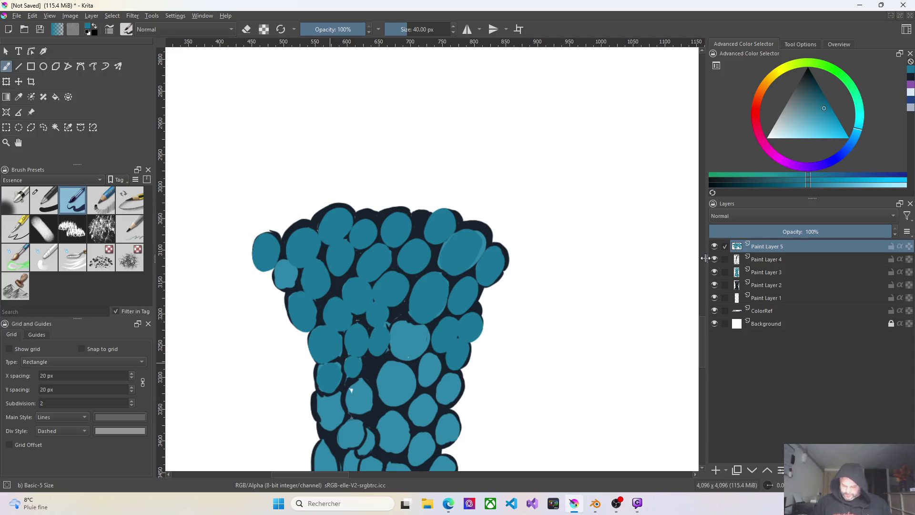
scroll(622, 152, down, 3)
scroll(605, 247, up, 5)
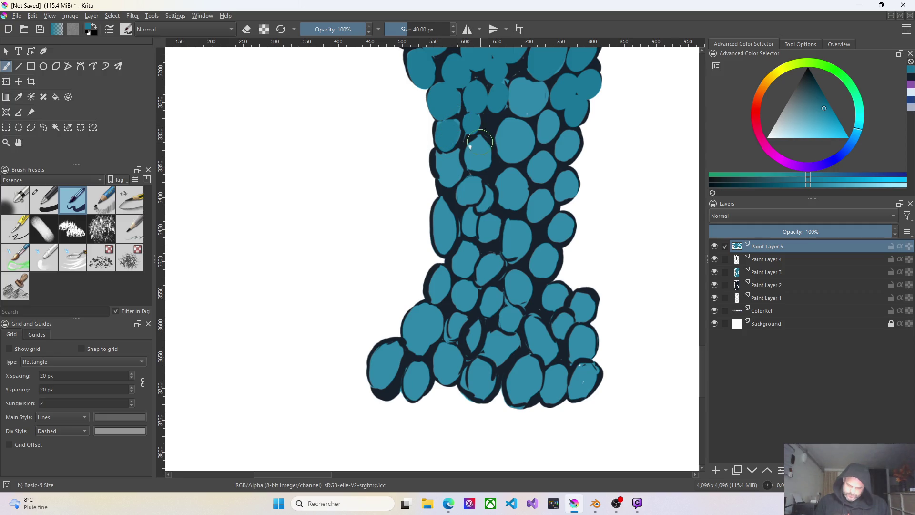
Outline the upper-right cells with dark ovals and add lighter inner highlights to them
drag(477, 142, 475, 153)
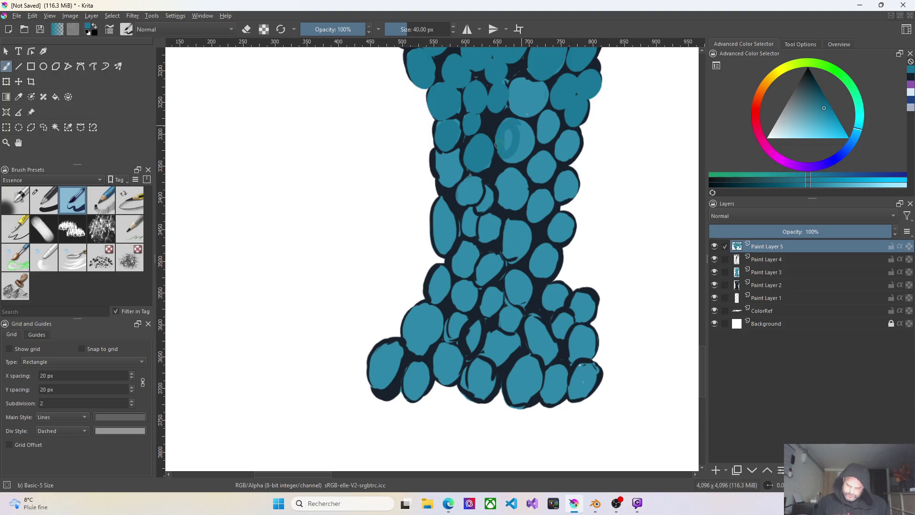
mouse_move(509, 141)
mouse_down()
mouse_move(519, 147)
mouse_move(520, 127)
mouse_up()
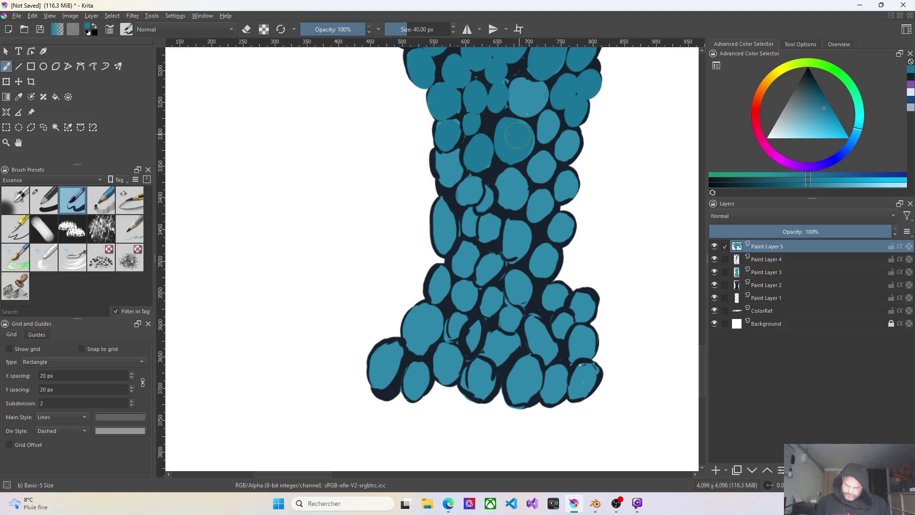
mouse_move(552, 114)
mouse_down()
mouse_move(543, 142)
mouse_move(565, 152)
mouse_up()
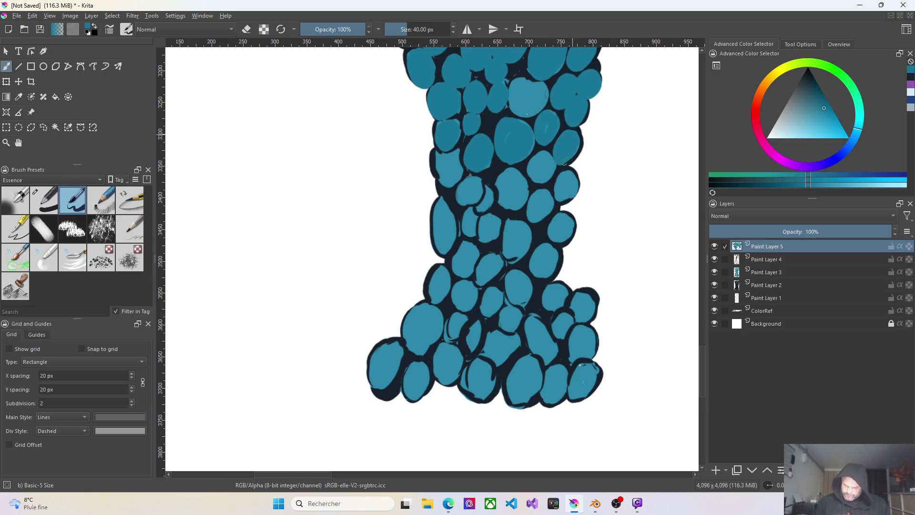
drag(543, 162, 509, 196)
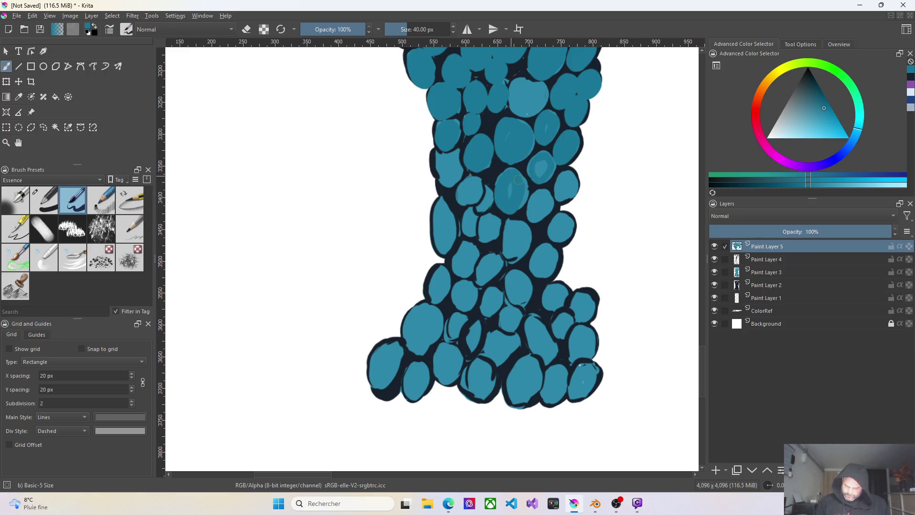
drag(469, 182, 443, 244)
drag(438, 208, 444, 244)
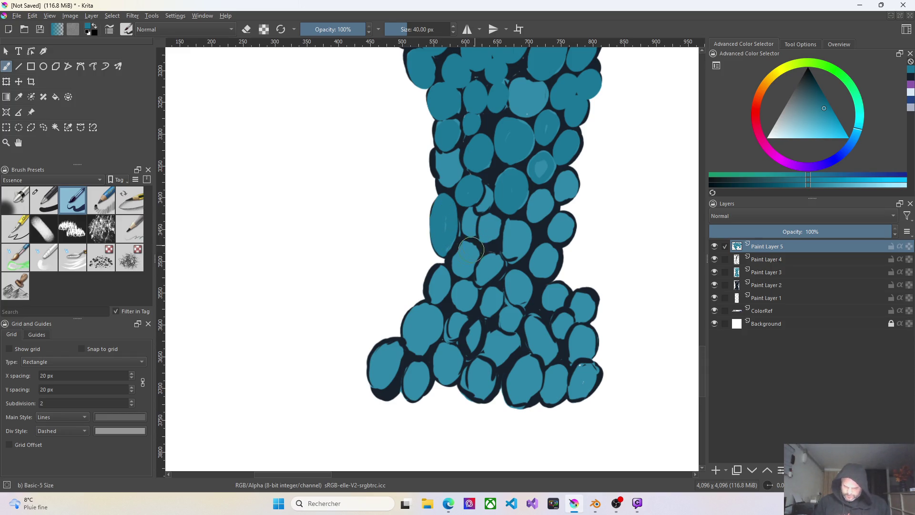
drag(458, 256, 466, 264)
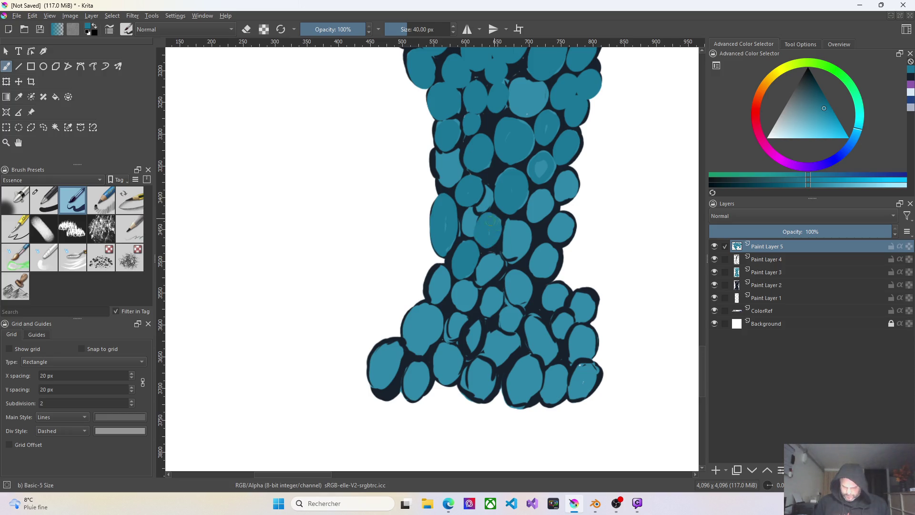
drag(513, 223, 511, 249)
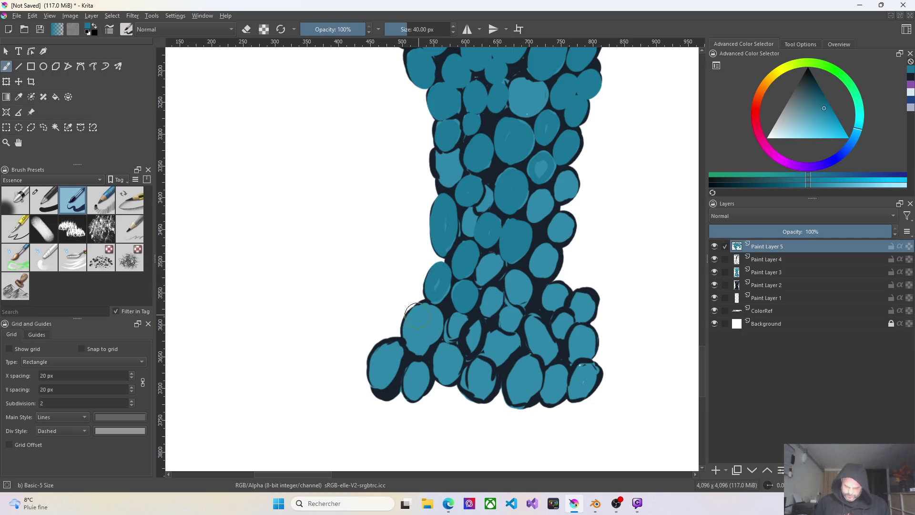
Darken the edges of the lower cells and repaint their interiors in teal, covering a dark line
drag(418, 308, 411, 347)
mouse_move(434, 313)
mouse_down()
mouse_move(422, 344)
mouse_move(437, 338)
mouse_up()
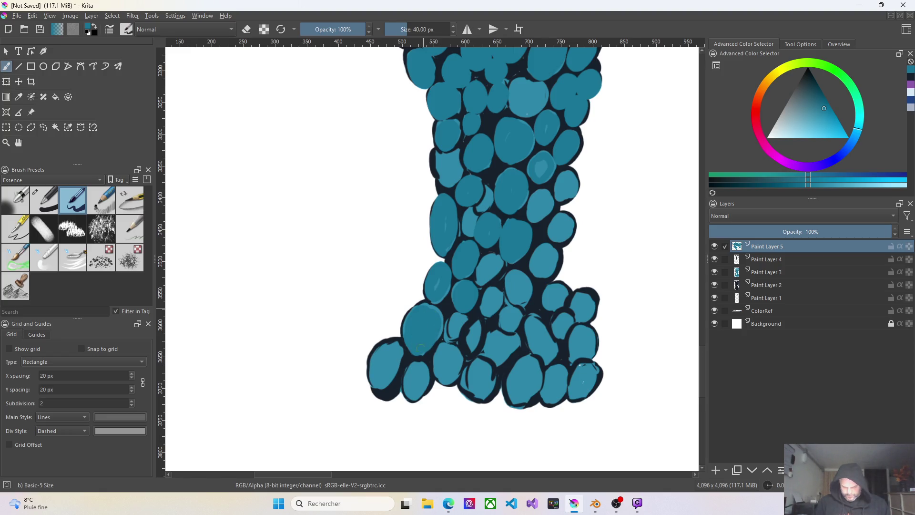
mouse_move(382, 353)
mouse_down()
mouse_move(375, 387)
mouse_move(390, 358)
mouse_move(398, 394)
mouse_move(397, 343)
mouse_move(412, 400)
mouse_up()
drag(421, 359, 418, 392)
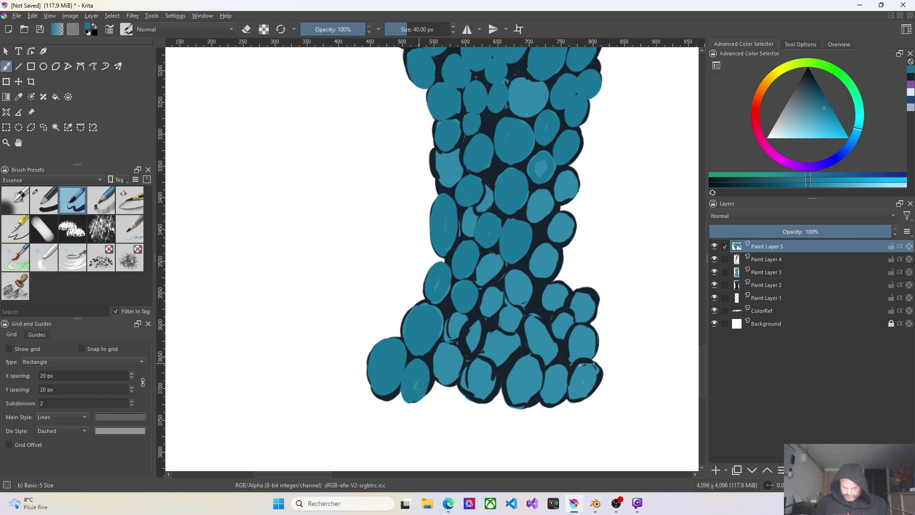
mouse_move(439, 334)
mouse_down()
mouse_move(463, 350)
mouse_move(446, 382)
mouse_up()
drag(443, 349, 447, 366)
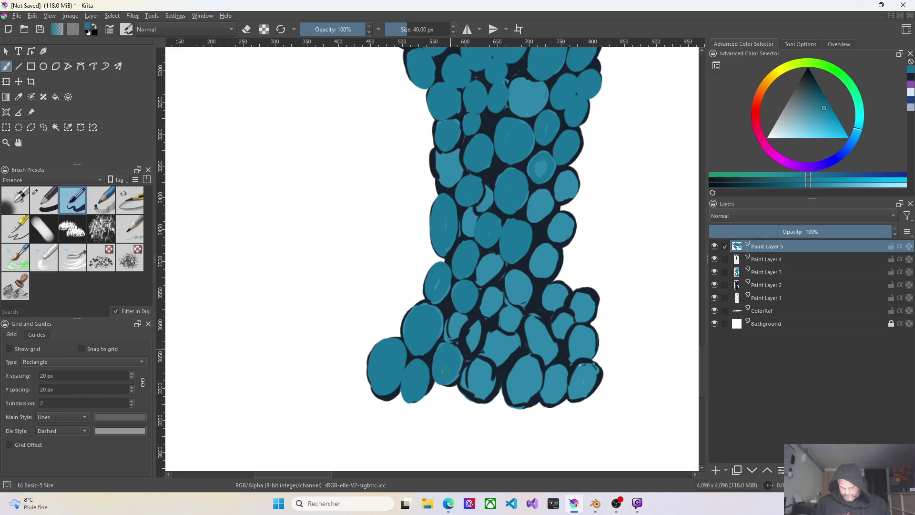
drag(455, 328, 458, 333)
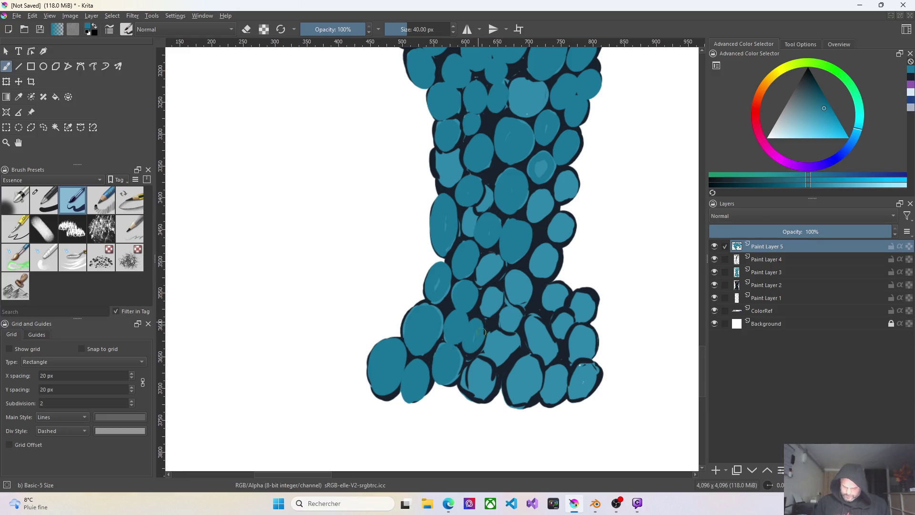
mouse_move(472, 375)
mouse_down()
mouse_move(480, 396)
mouse_move(515, 336)
mouse_move(505, 351)
mouse_move(520, 391)
mouse_move(529, 373)
mouse_up()
Undo two rejected highlights, paint an outlined teal cell on the lower right, then add Paint Layer 6 for shadows
key(ctrl+z)
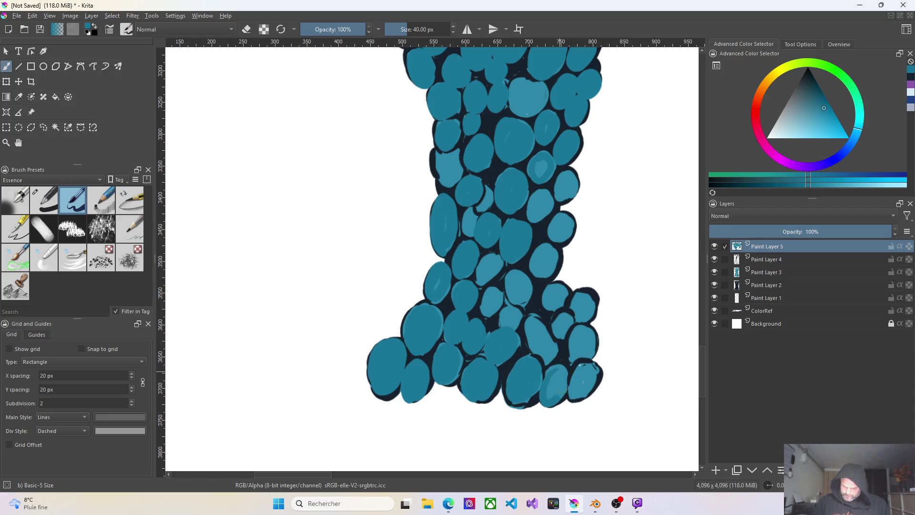
drag(584, 367, 575, 387)
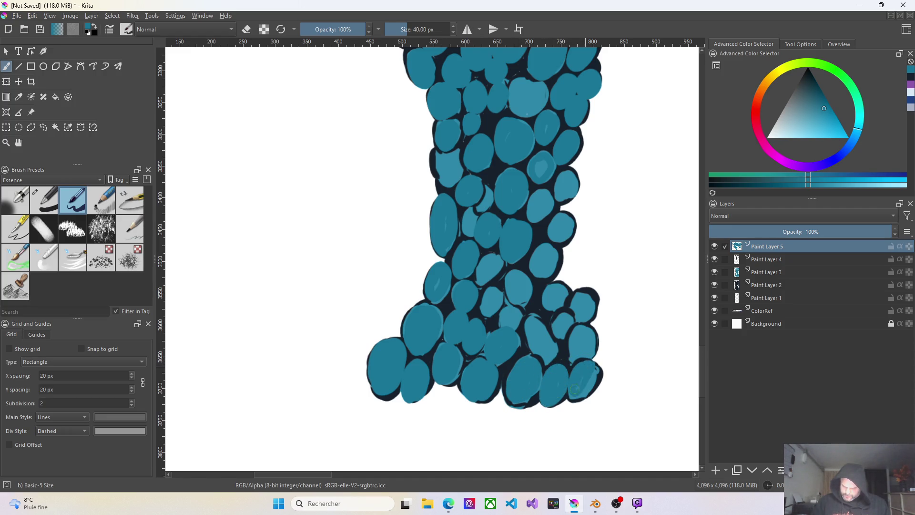
key(ctrl+z)
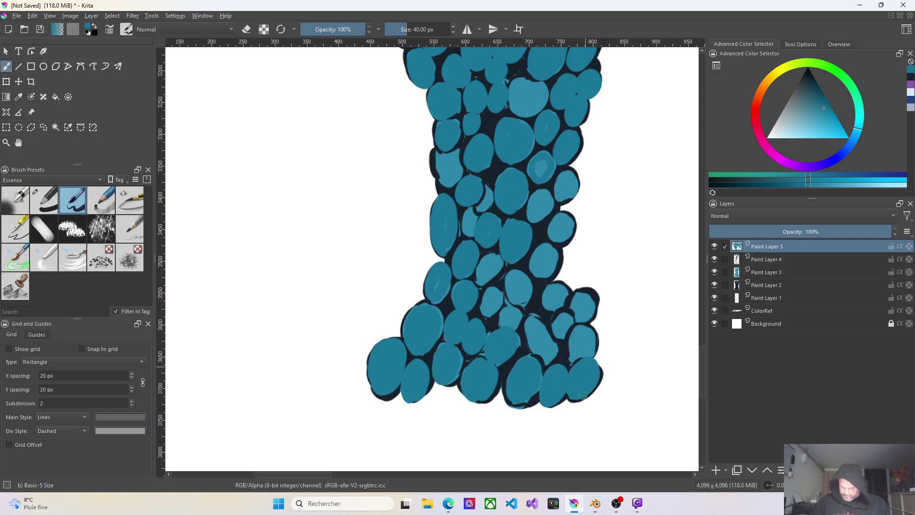
mouse_move(592, 330)
mouse_down()
mouse_move(570, 345)
mouse_move(586, 346)
mouse_up()
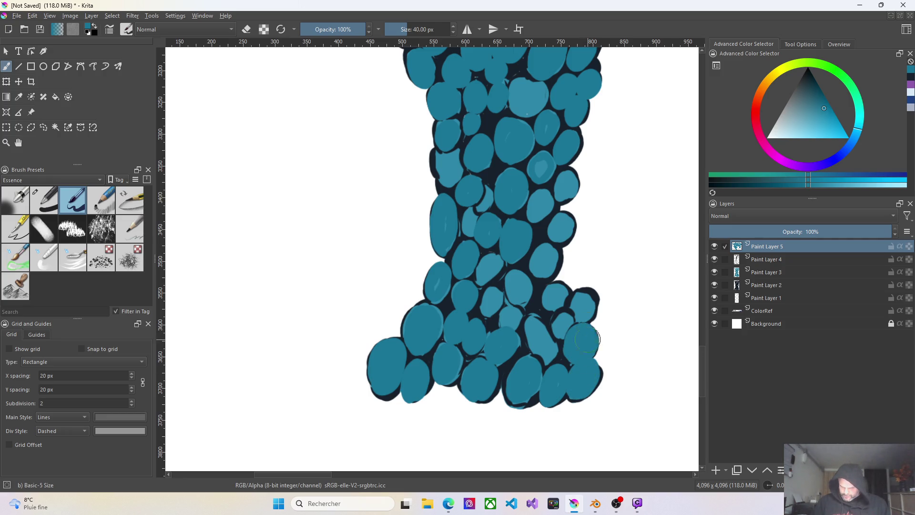
mouse_move(534, 315)
mouse_down()
mouse_move(527, 349)
mouse_move(544, 329)
mouse_up()
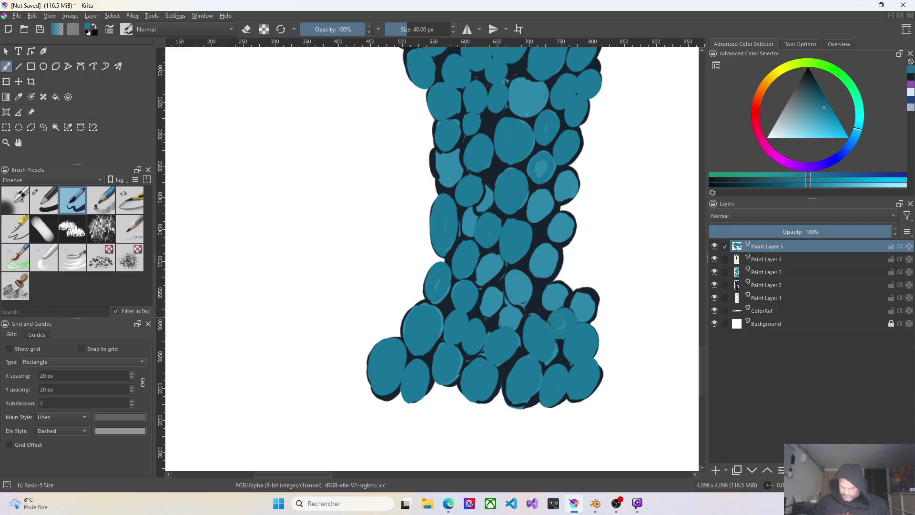
mouse_move(581, 293)
mouse_down()
mouse_move(586, 306)
mouse_move(585, 289)
mouse_up()
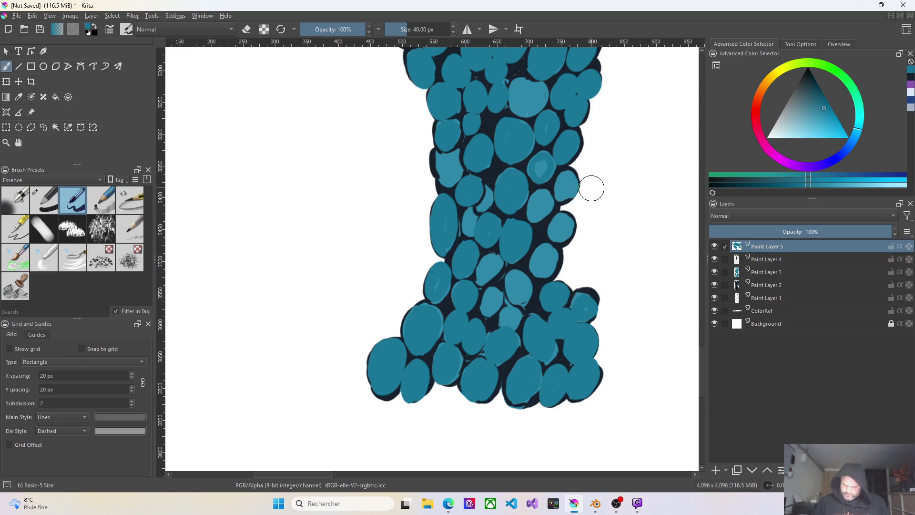
scroll(593, 190, down, 1)
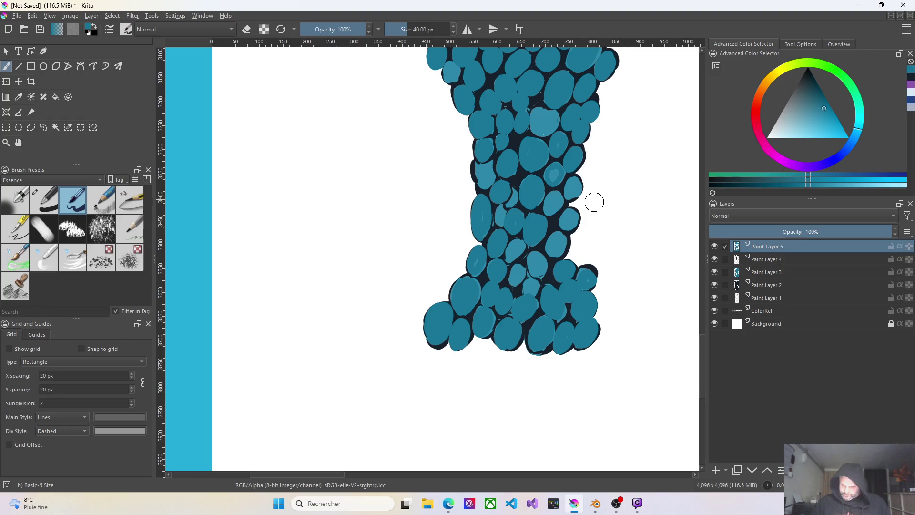
click(719, 471)
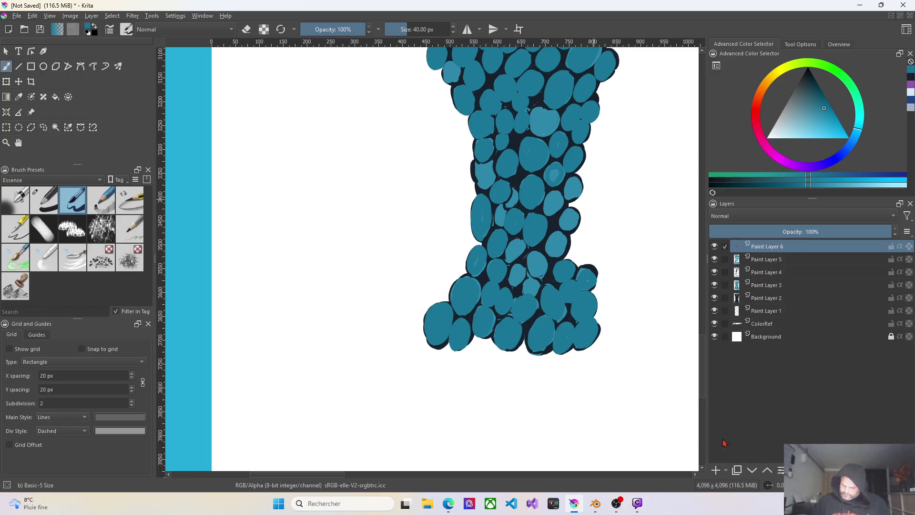
Set Paint Layer 6 to Multiply blending and paint its first shadows along the bottom cells' lower edges
click(758, 216)
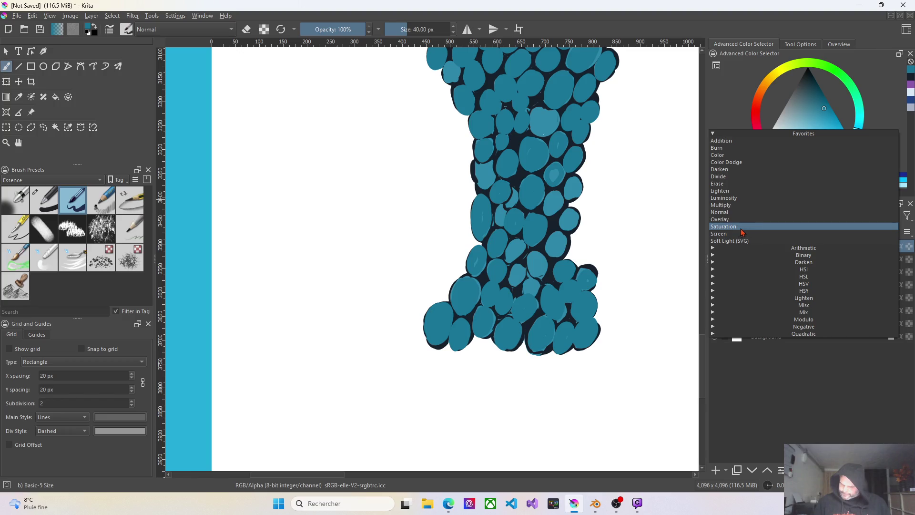
click(741, 205)
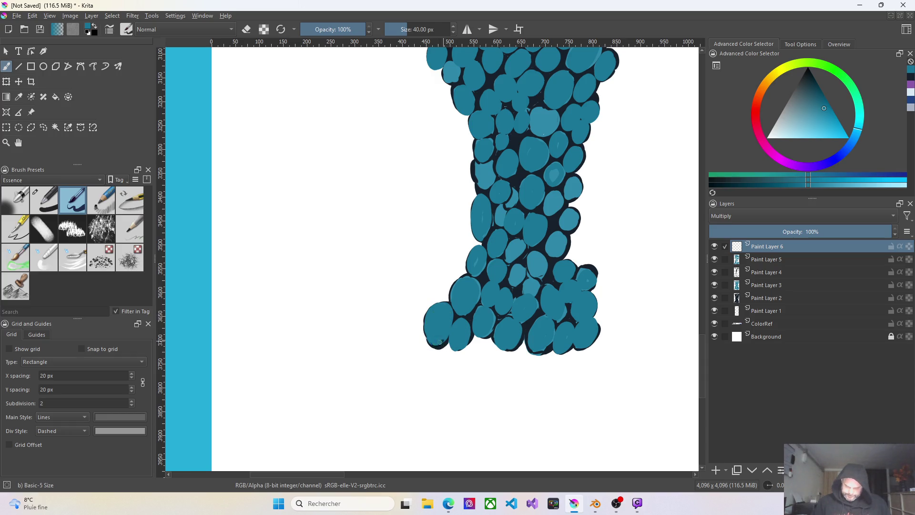
mouse_move(433, 342)
mouse_down()
mouse_move(424, 332)
mouse_move(457, 352)
mouse_up()
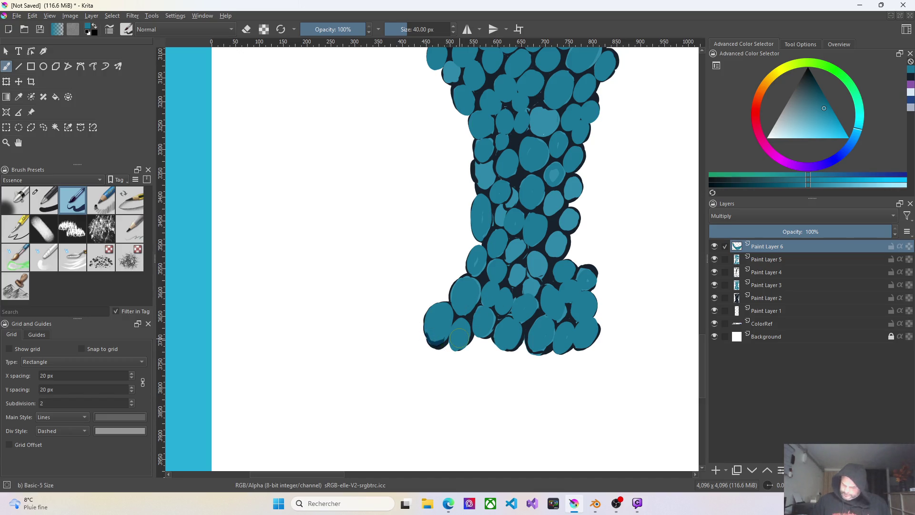
mouse_move(580, 348)
mouse_down()
mouse_move(572, 350)
mouse_move(599, 328)
mouse_up()
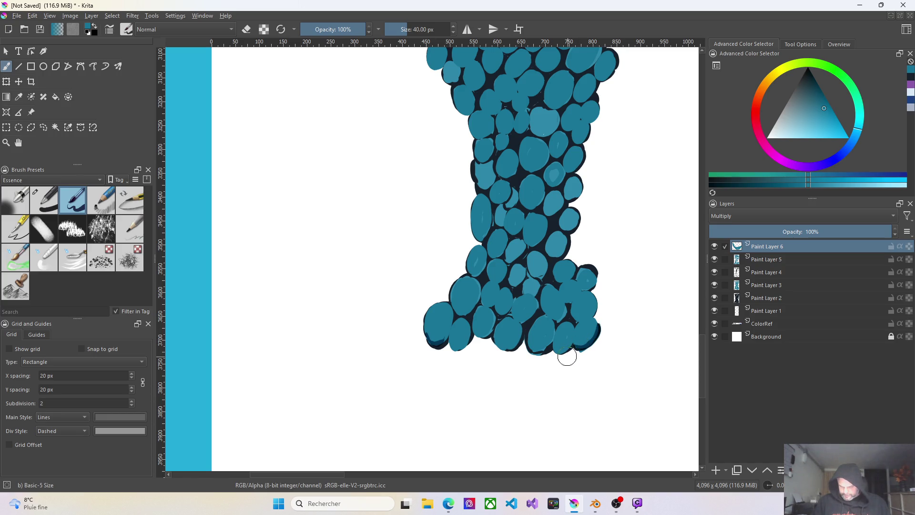
drag(551, 350, 561, 353)
scroll(460, 307, up, 2)
scroll(462, 308, up, 2)
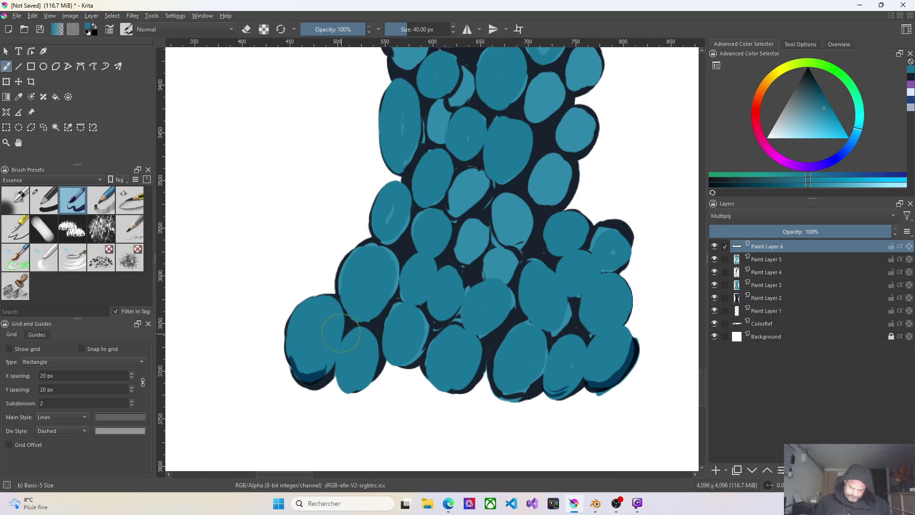
Shade the bottoms of the lower-left, lower-middle and middle cells with multiply strokes
drag(323, 377, 330, 369)
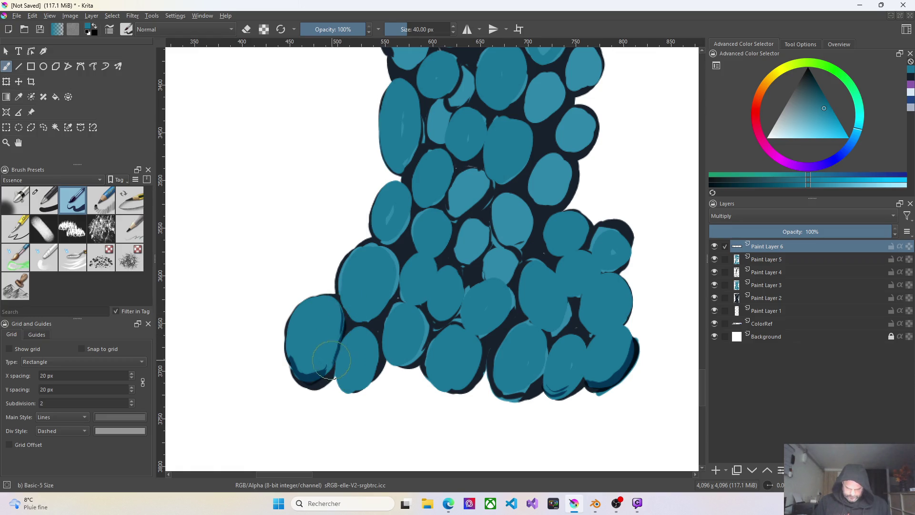
mouse_move(364, 384)
mouse_down()
mouse_move(343, 389)
mouse_move(358, 386)
mouse_up()
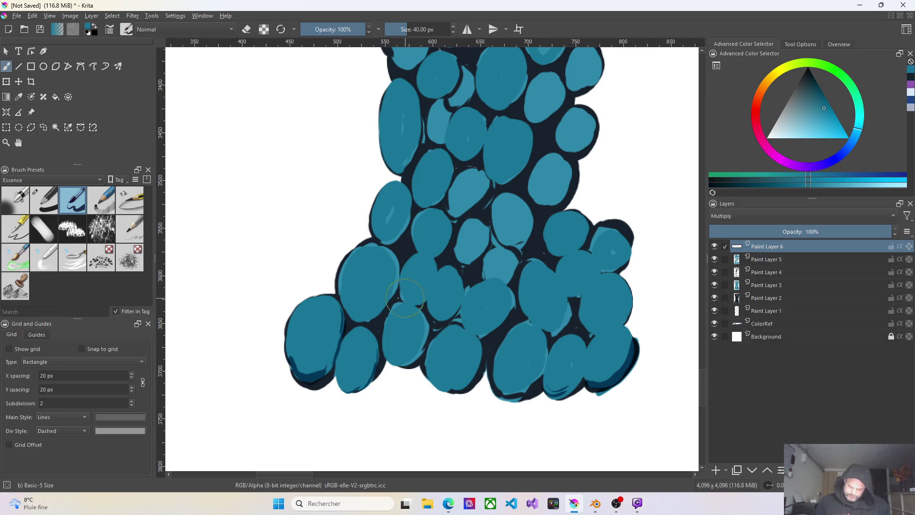
drag(406, 300, 422, 303)
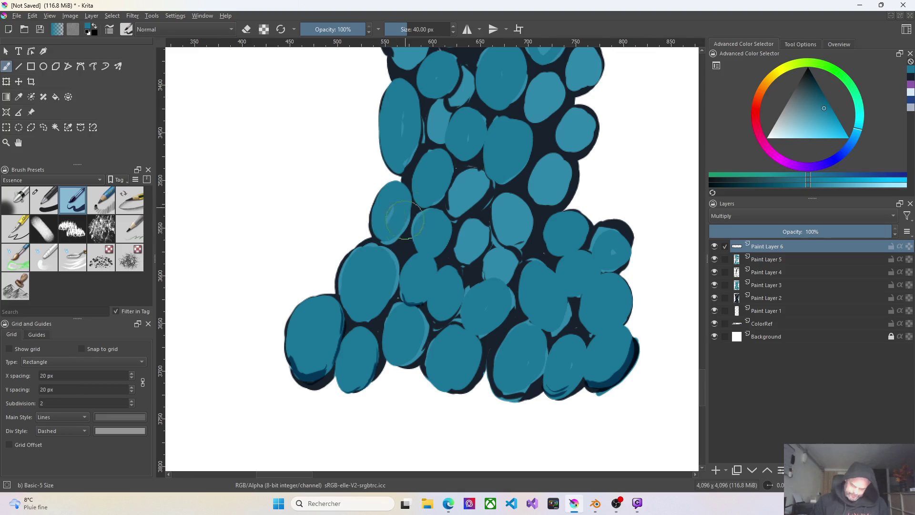
drag(385, 237, 393, 240)
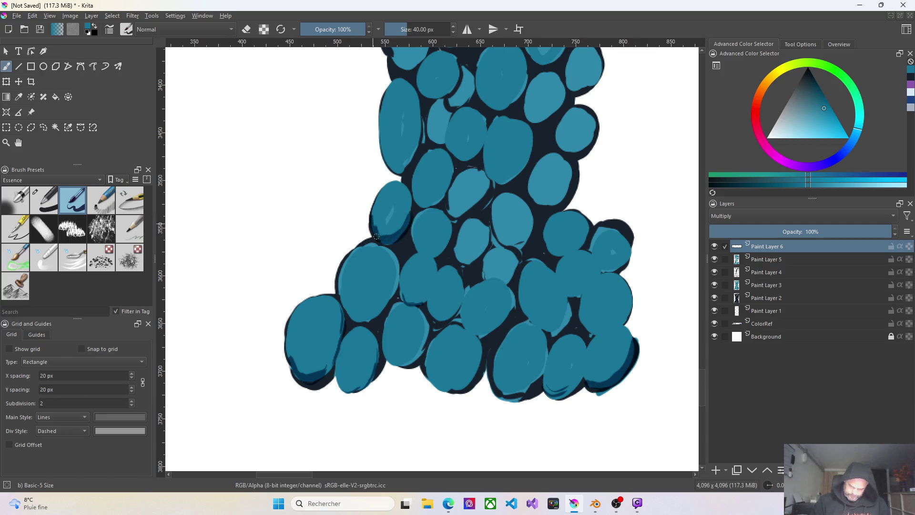
drag(391, 237, 392, 236)
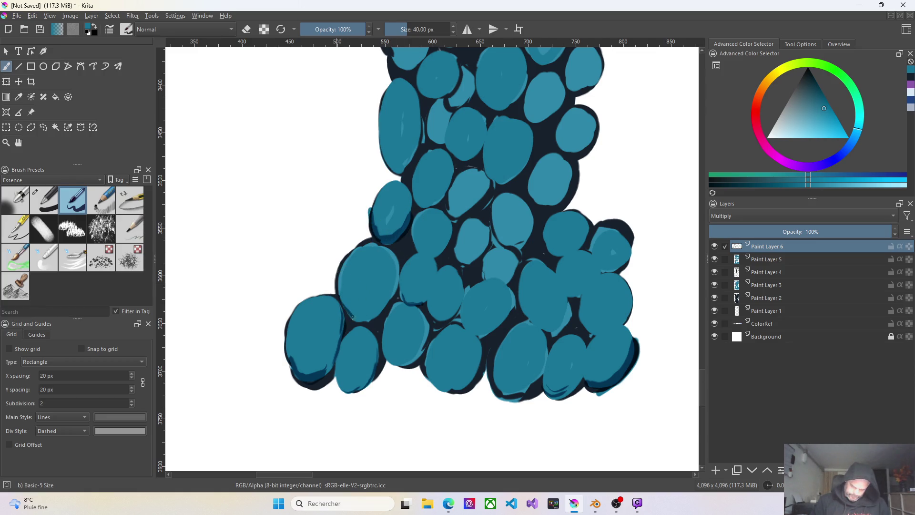
Enlarge the brush to about 76 px and deepen the shadows under the bottom-left and upper-left cells
drag(409, 29, 422, 29)
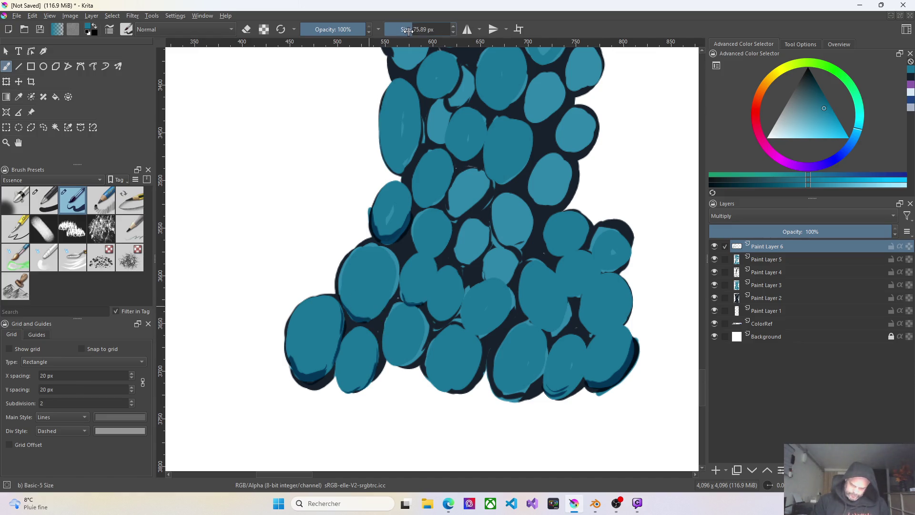
mouse_move(310, 377)
mouse_down()
mouse_move(327, 366)
mouse_move(289, 358)
mouse_up()
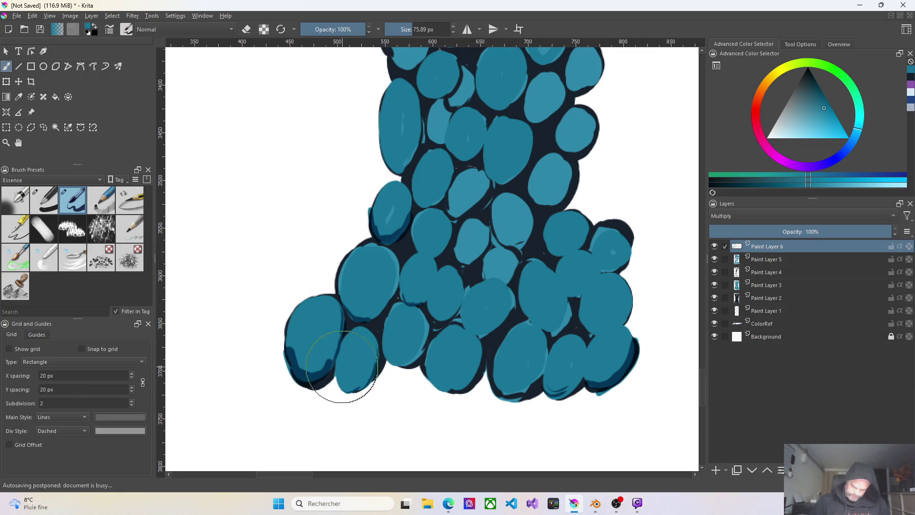
mouse_move(338, 374)
mouse_down()
mouse_move(337, 365)
mouse_move(371, 379)
mouse_up()
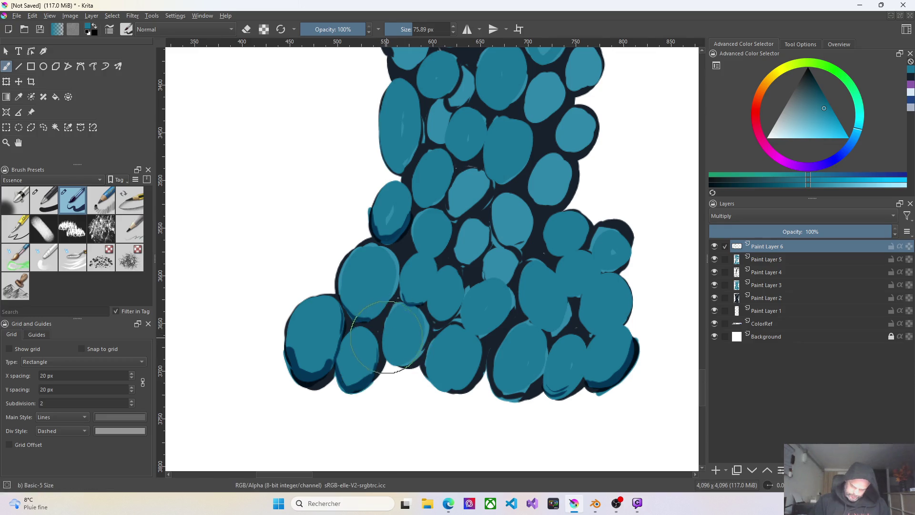
mouse_move(411, 359)
mouse_down()
mouse_move(420, 349)
mouse_move(389, 356)
mouse_up()
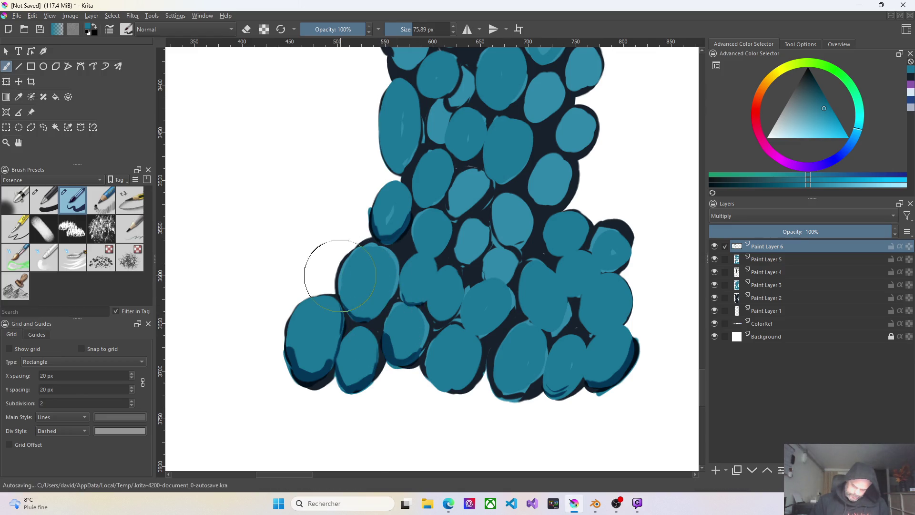
mouse_move(340, 288)
mouse_down()
mouse_move(353, 314)
mouse_move(379, 319)
mouse_move(391, 299)
mouse_up()
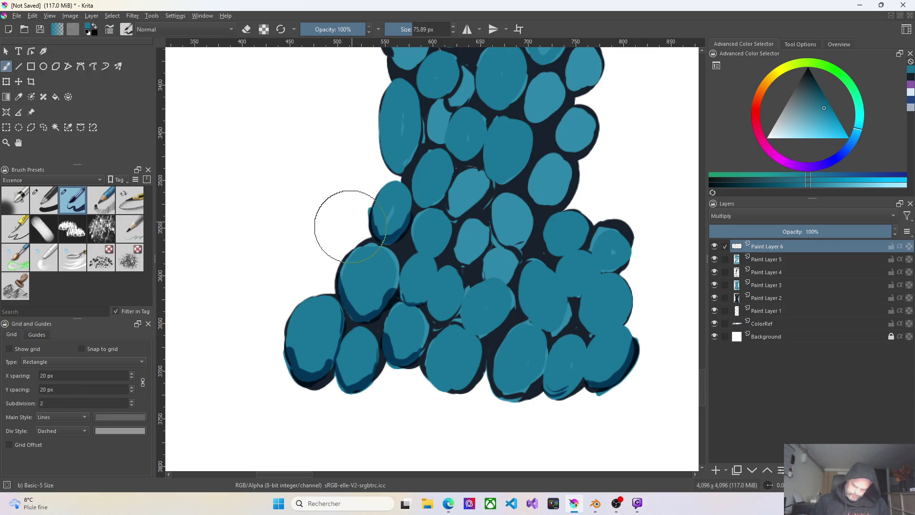
drag(378, 207, 378, 239)
drag(375, 201, 372, 216)
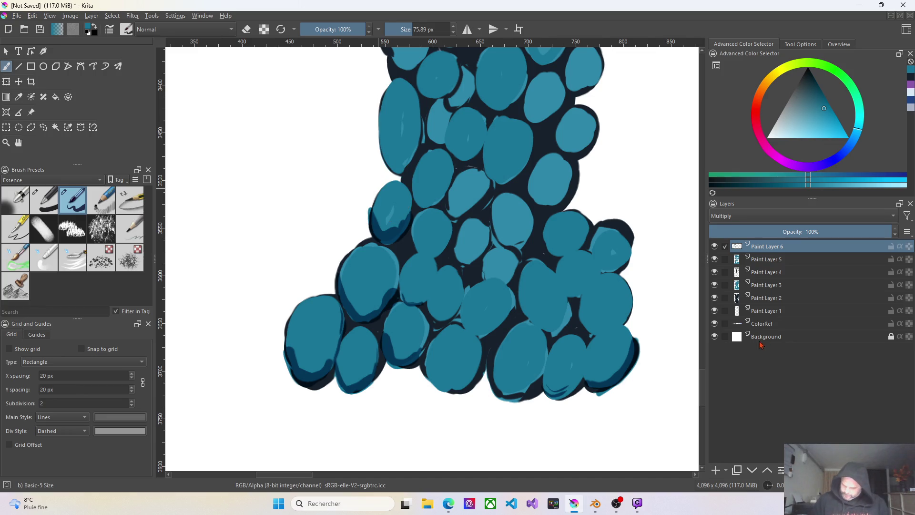
Unlock, hide and delete the white Background layer, then return to Paint Layer 6
click(761, 336)
click(892, 336)
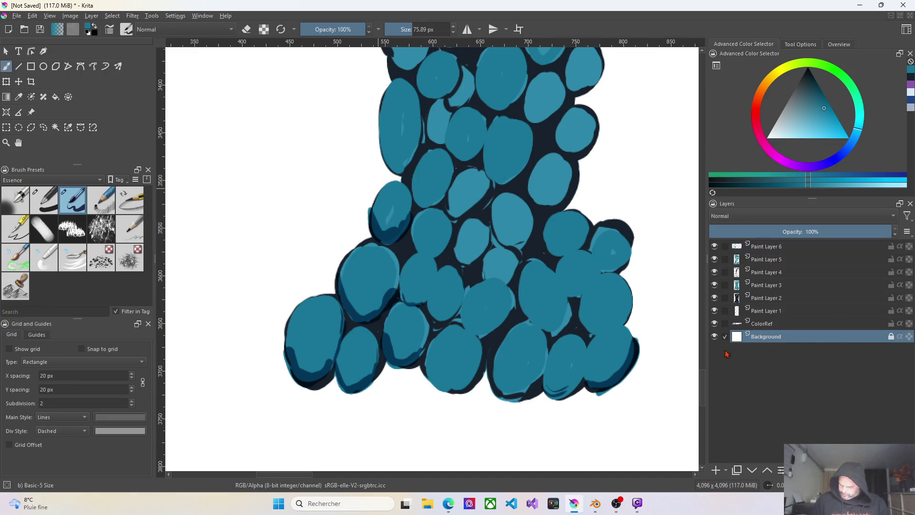
click(716, 337)
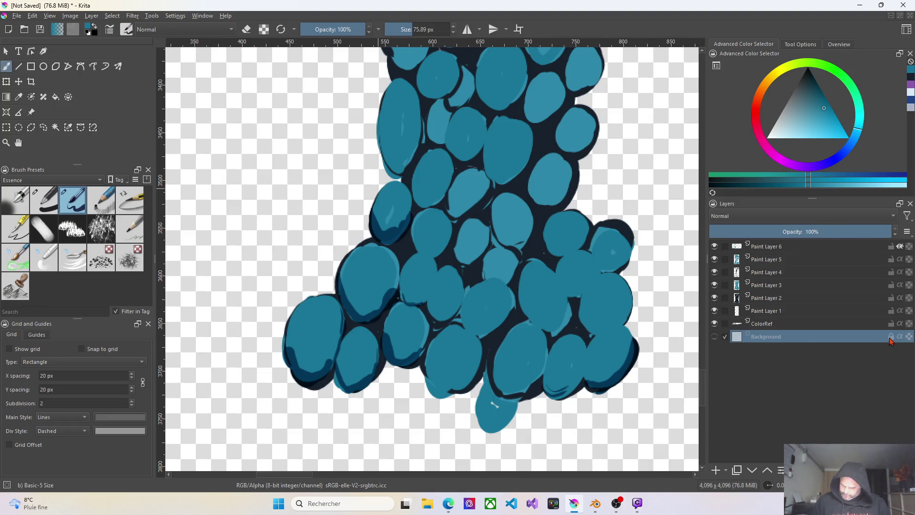
key(shift+Delete)
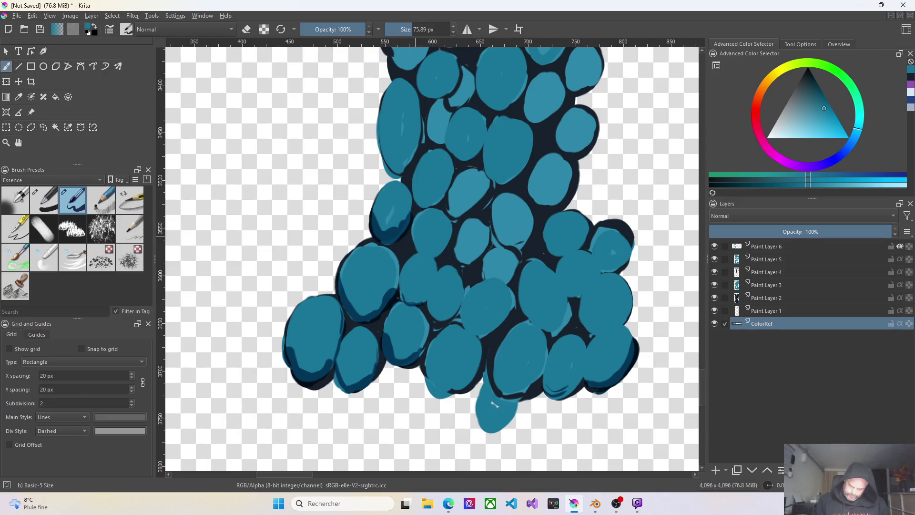
key(Page_Up)
key(Page_Up)
key(Page_Up)
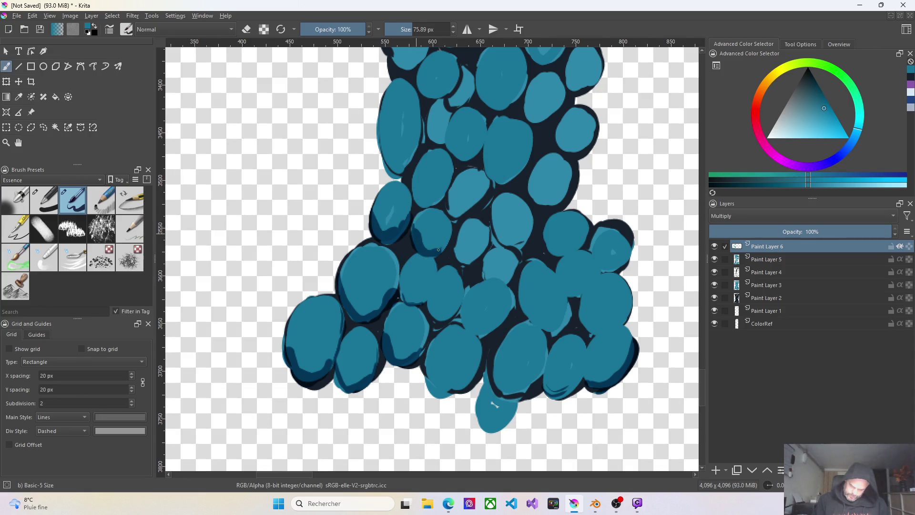
Add more multiply shadow under the lower and bottom-right cells on Paint Layer 6
drag(399, 297, 428, 293)
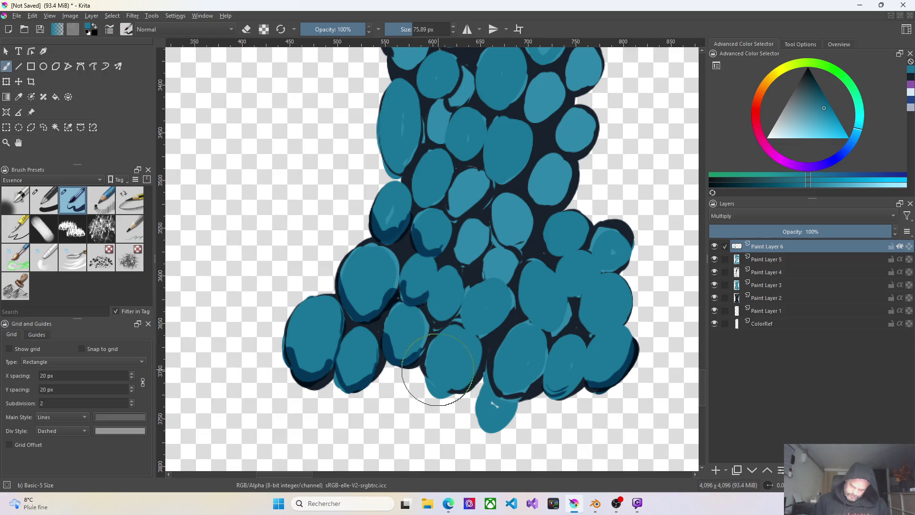
drag(430, 369, 453, 387)
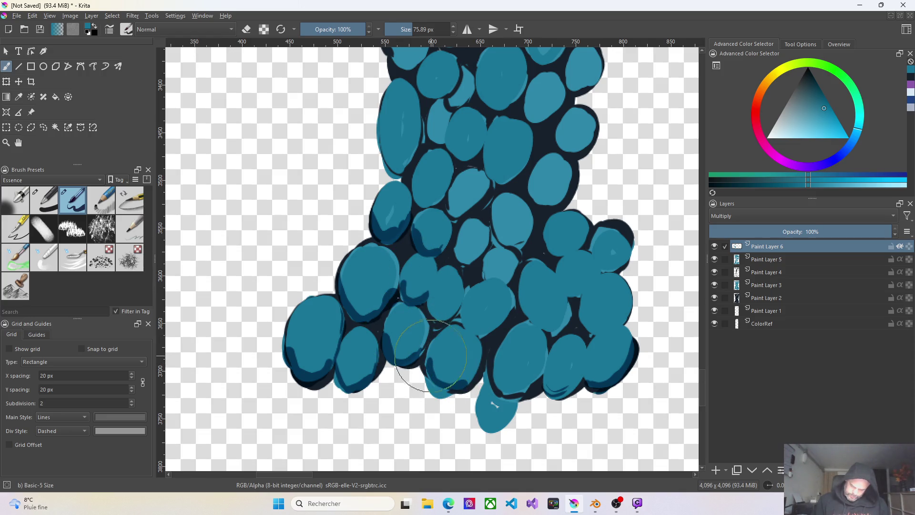
mouse_move(492, 369)
mouse_down()
mouse_move(512, 390)
mouse_move(554, 395)
mouse_up()
mouse_move(479, 413)
mouse_down()
mouse_move(502, 421)
mouse_move(479, 404)
mouse_move(593, 388)
mouse_move(550, 386)
mouse_up()
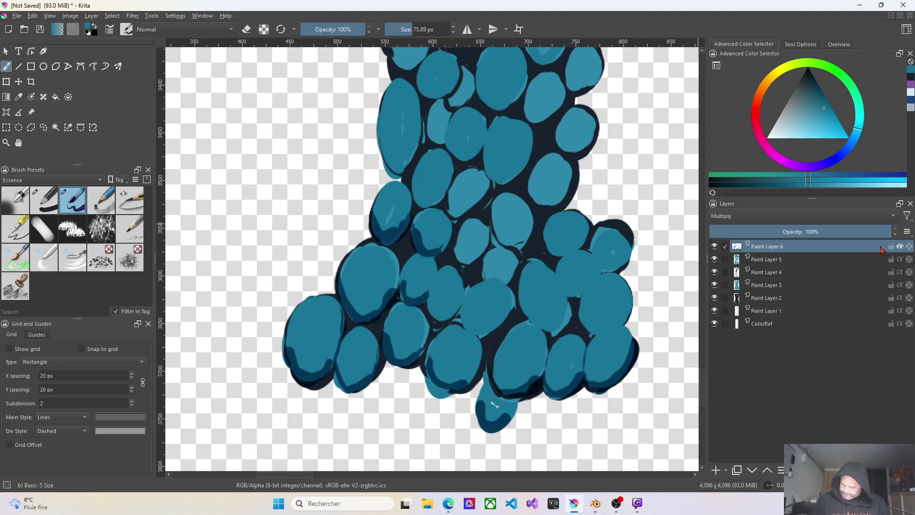
Create Paint Layer 7 below Paint Layer 6 in Screen mode and brush a light-blue highlight on a cell top
click(715, 470)
drag(786, 247, 789, 268)
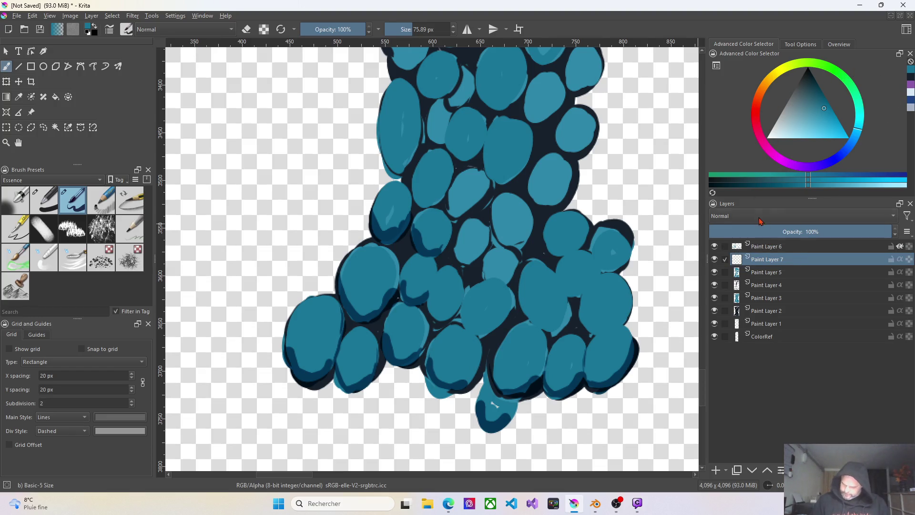
click(762, 216)
click(728, 234)
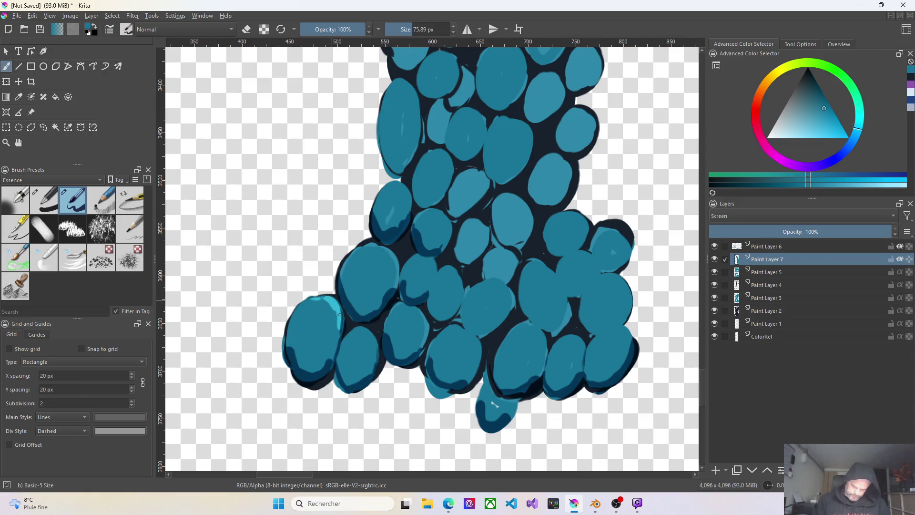
drag(377, 247, 396, 261)
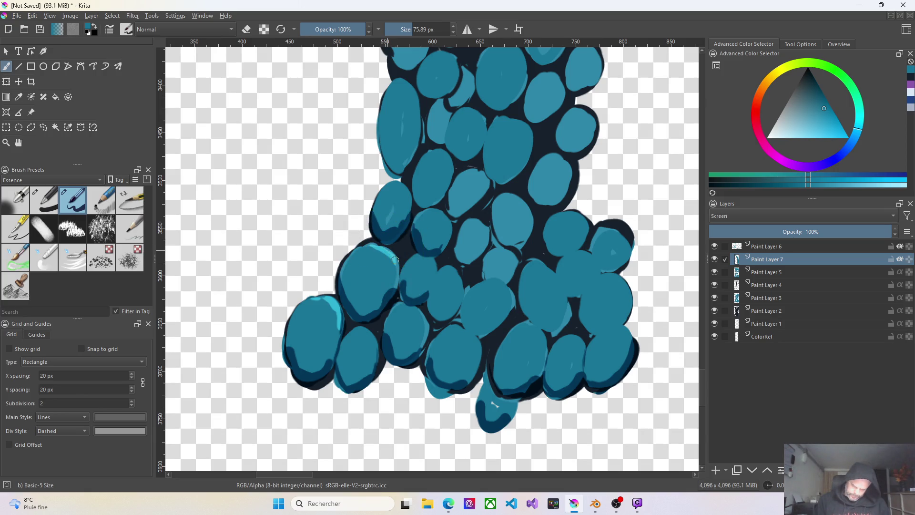
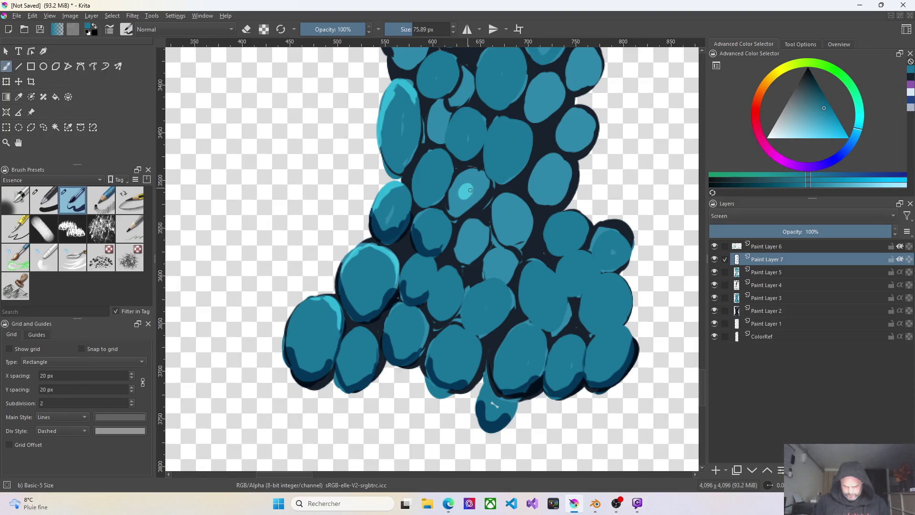
Paint light cyan highlights on the right-side and upper cells, extending one along a tall right-side cell
drag(430, 170, 430, 173)
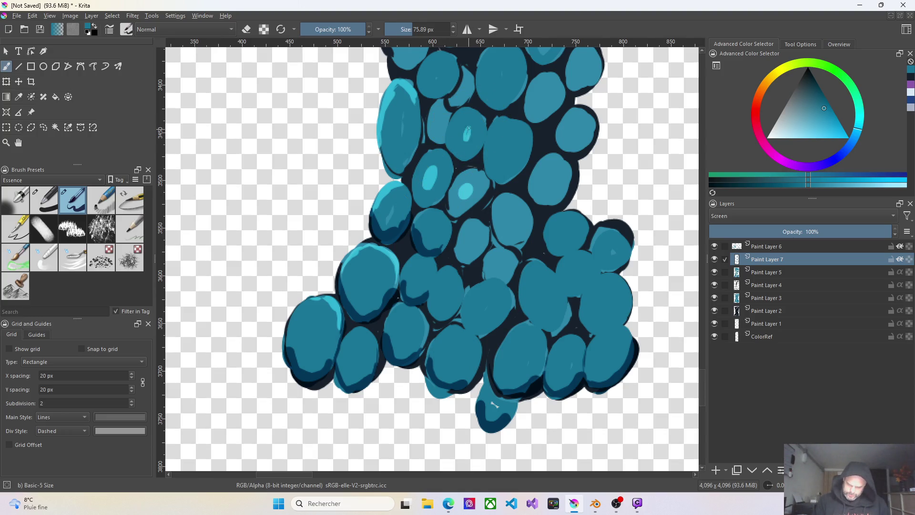
click(464, 136)
drag(614, 226, 633, 245)
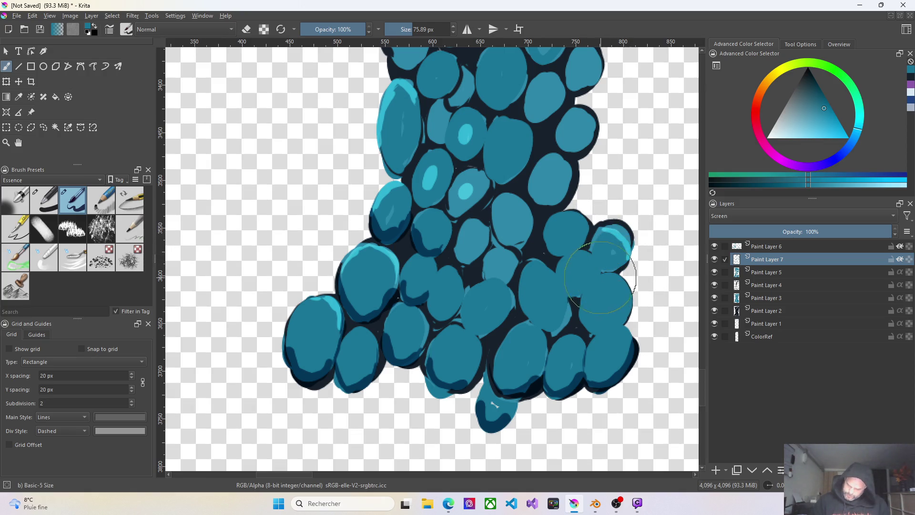
drag(620, 281, 629, 301)
drag(629, 260, 631, 326)
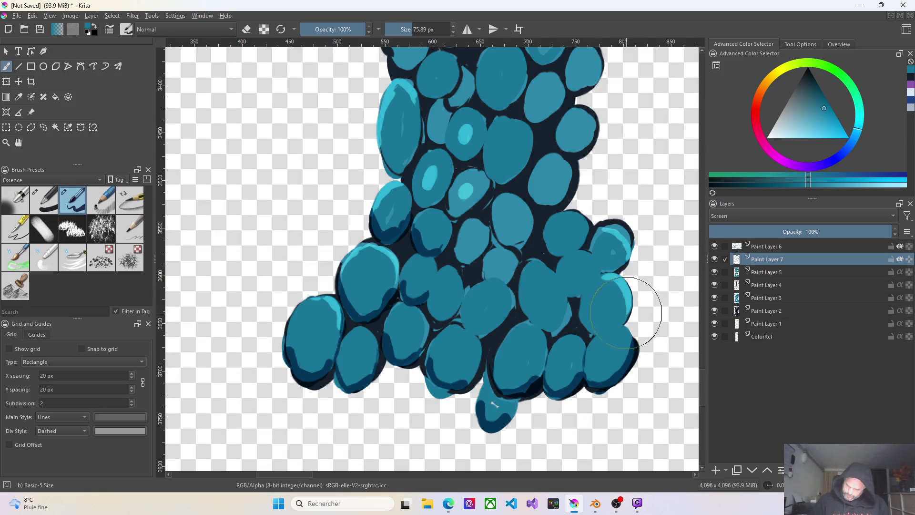
drag(570, 213, 580, 218)
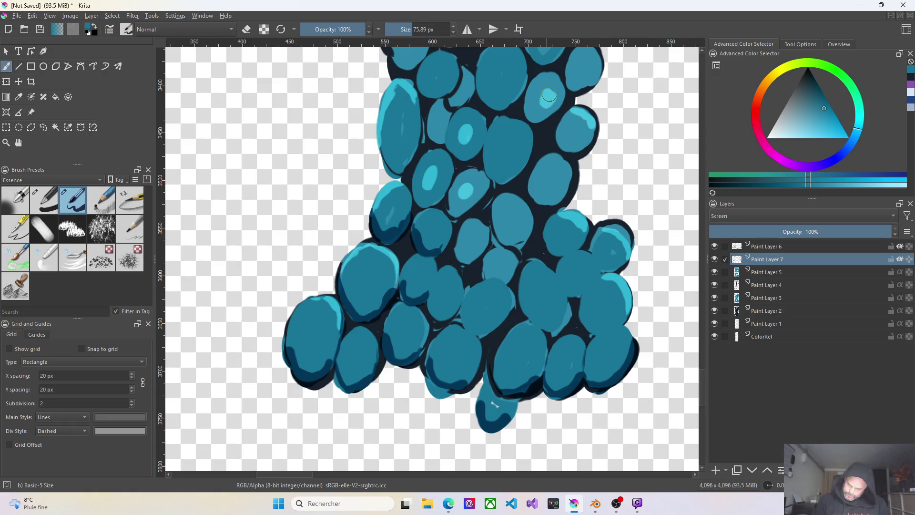
drag(503, 143, 505, 157)
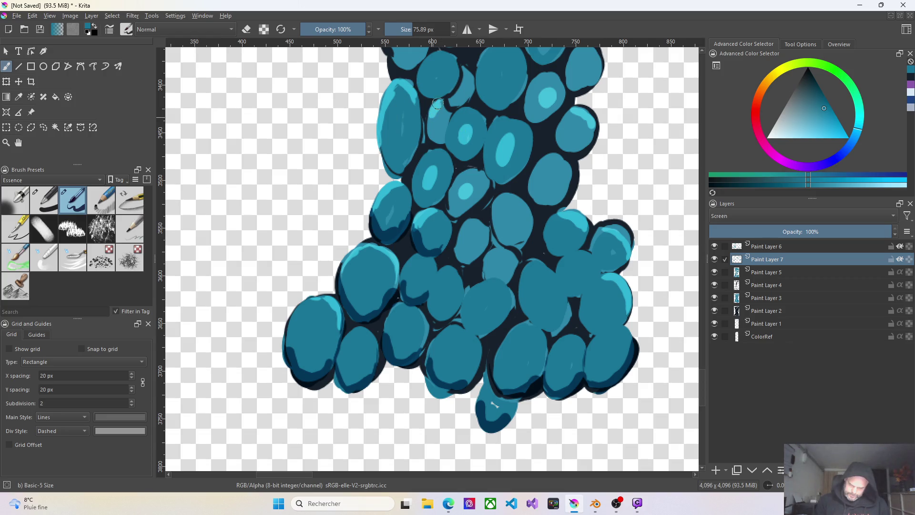
drag(432, 128, 433, 137)
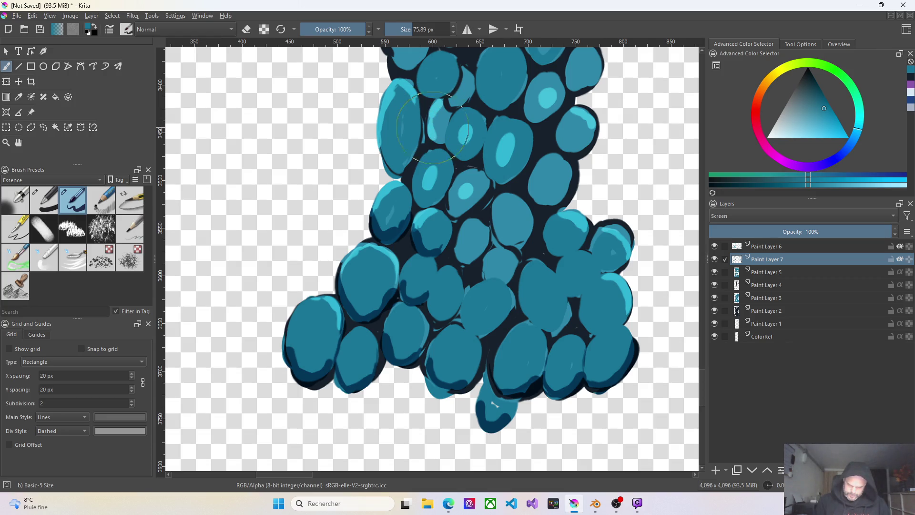
drag(429, 60, 438, 56)
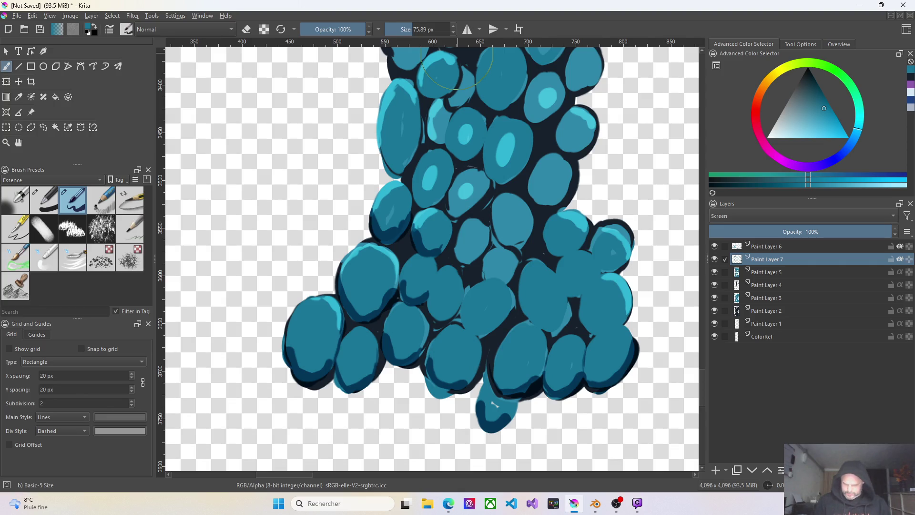
Highlight the middle and lower cells, undoing one stray stroke and repainting it
drag(572, 192, 581, 172)
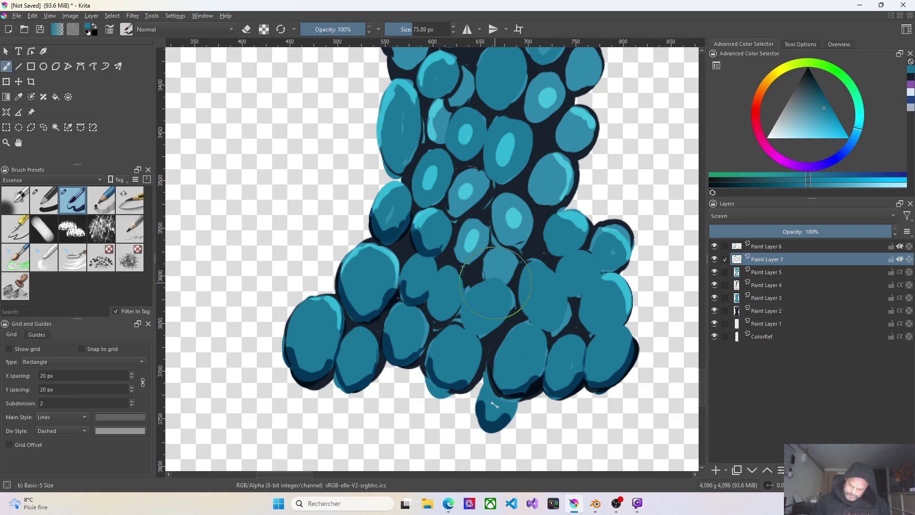
drag(480, 289, 490, 285)
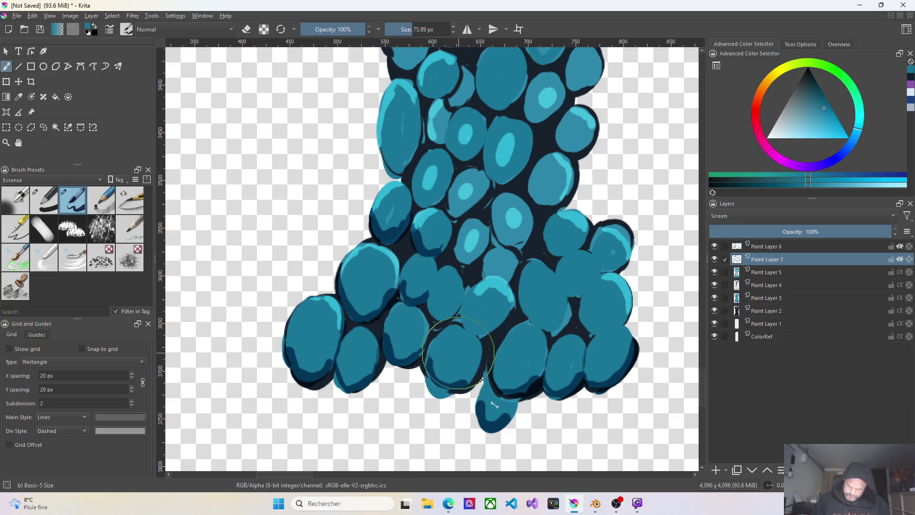
drag(458, 355, 455, 362)
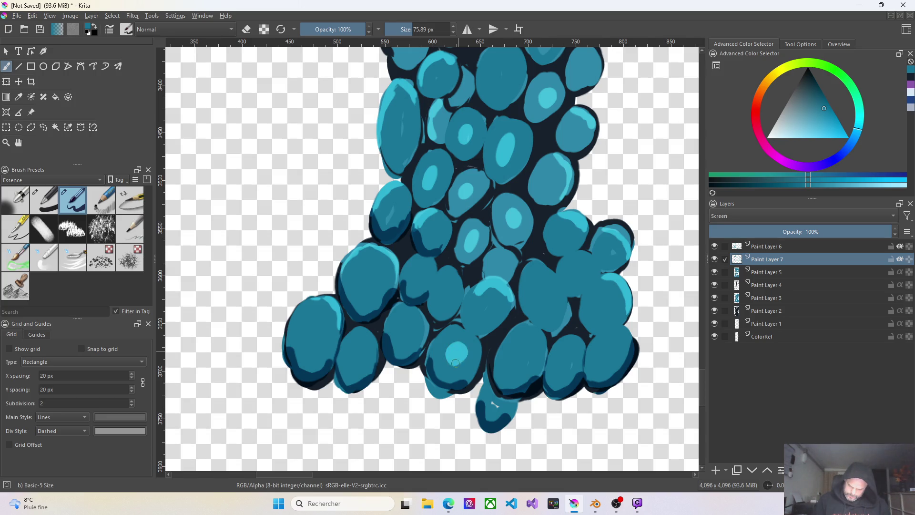
drag(408, 331, 410, 328)
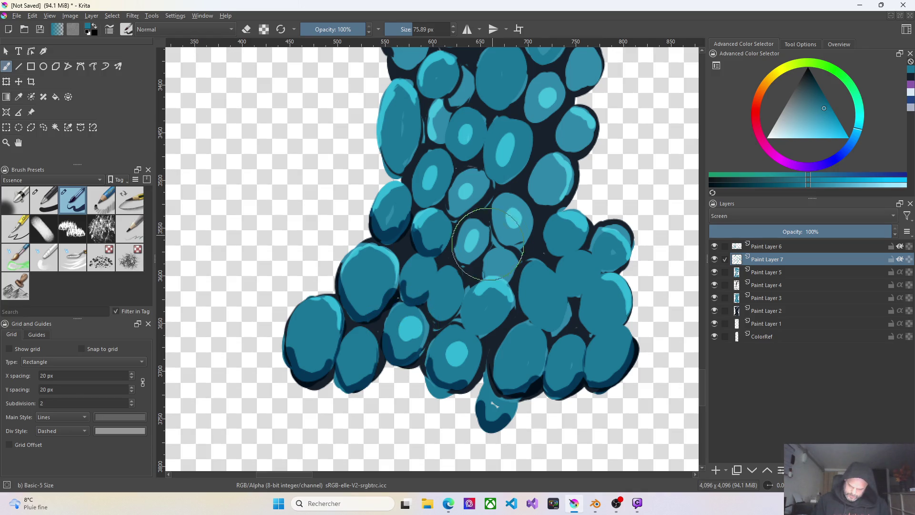
drag(443, 287, 448, 286)
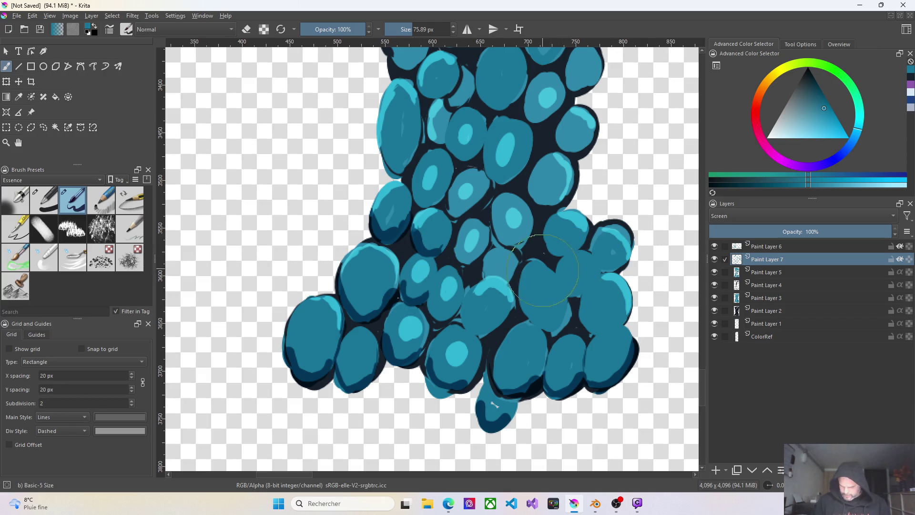
drag(543, 293, 540, 283)
key(ctrl+z)
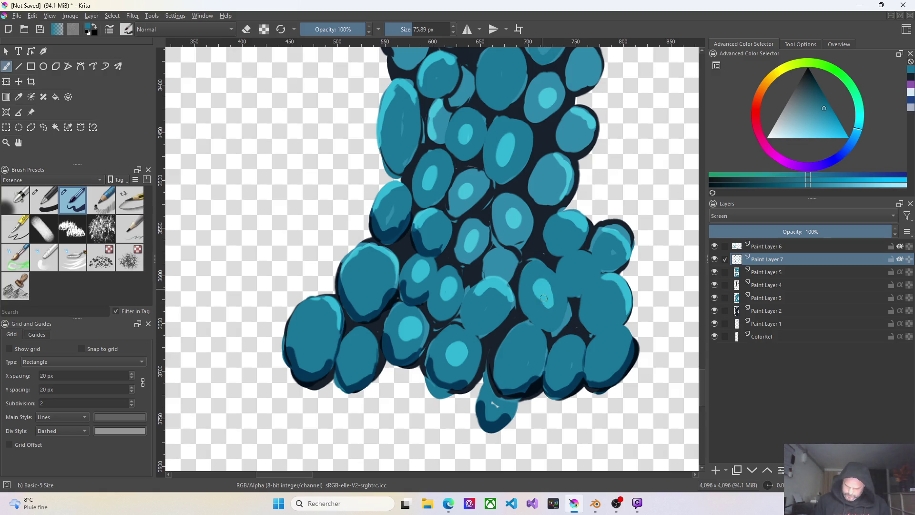
drag(541, 292, 544, 304)
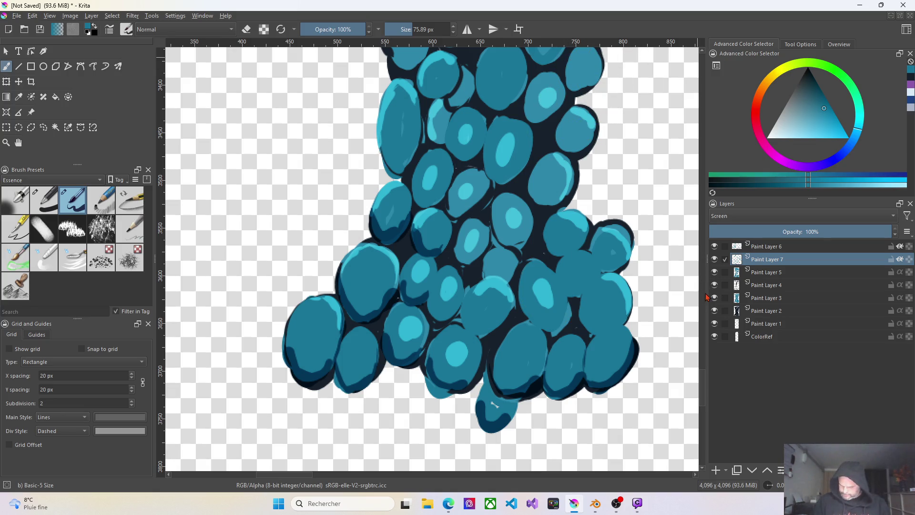
scroll(702, 390, up, 3)
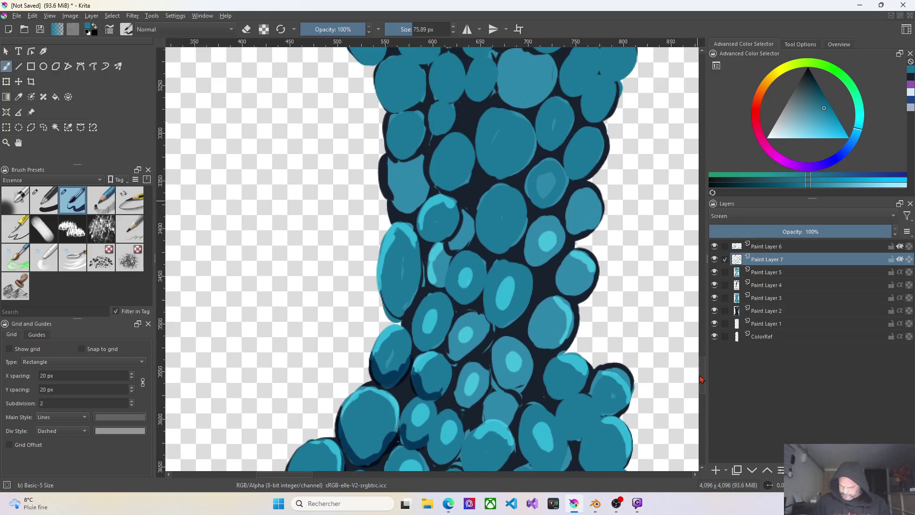
scroll(687, 372, up, 2)
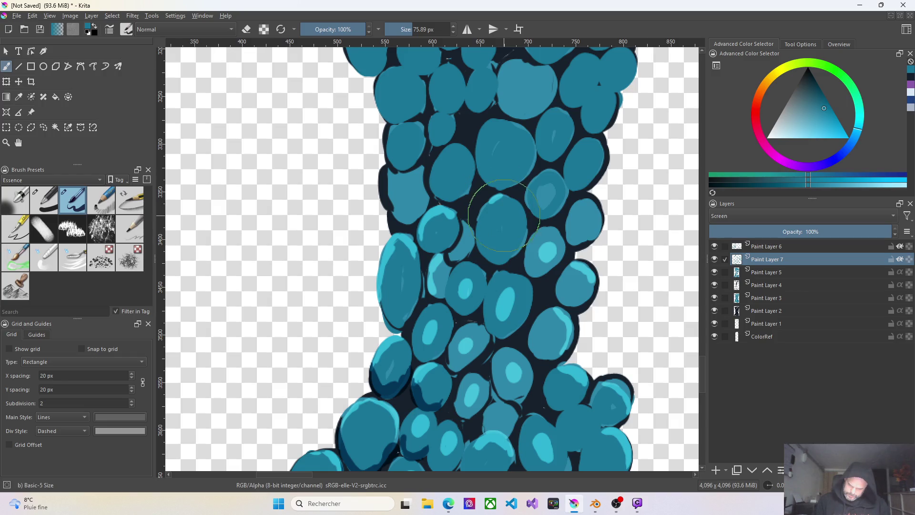
Paint cyan rim highlights along the left, right and top edges of the middle cells
drag(501, 219, 497, 244)
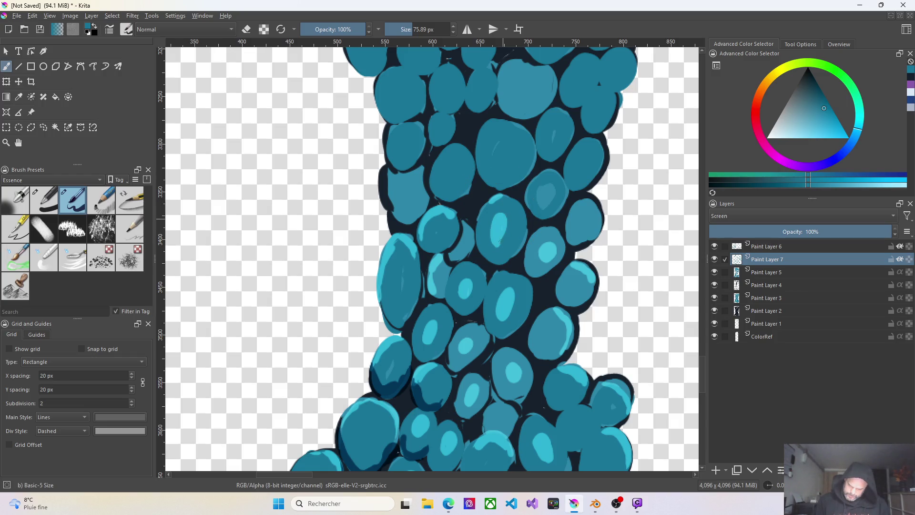
drag(547, 182, 551, 187)
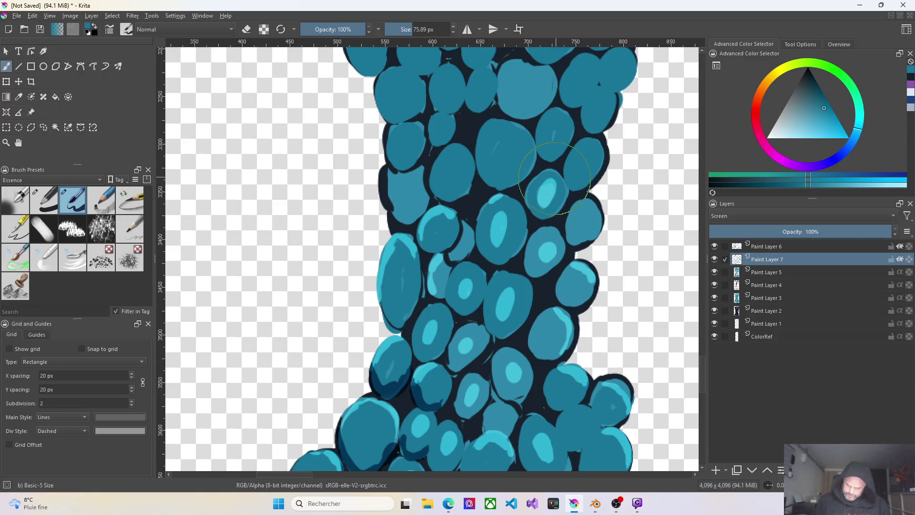
mouse_move(503, 143)
mouse_down()
mouse_move(512, 152)
mouse_move(507, 161)
mouse_up()
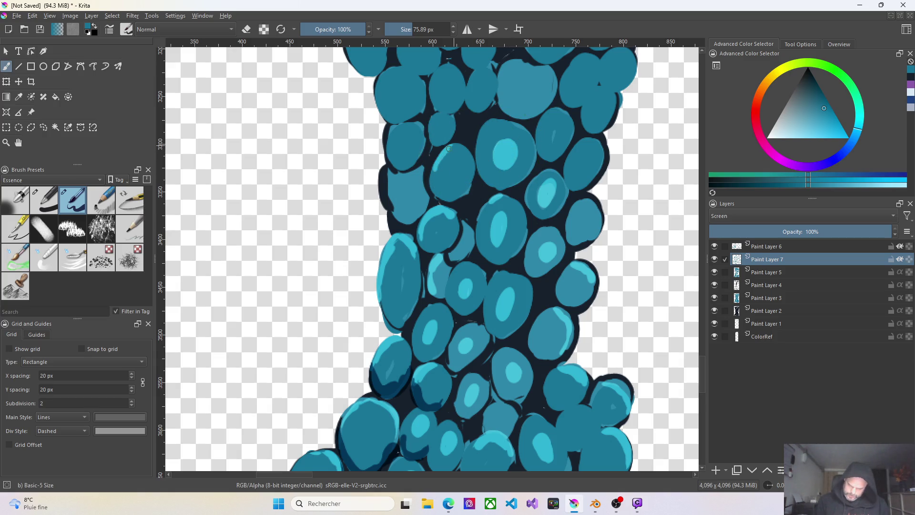
drag(436, 180, 459, 145)
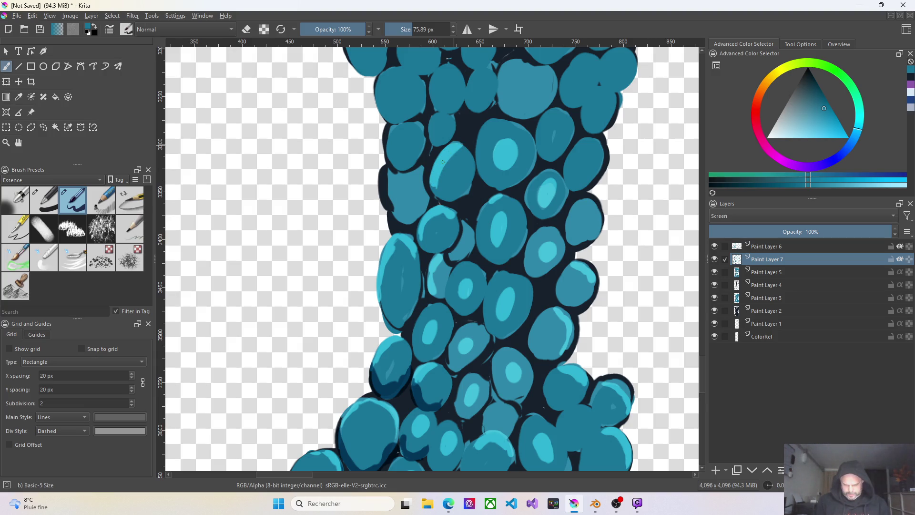
drag(385, 166, 388, 207)
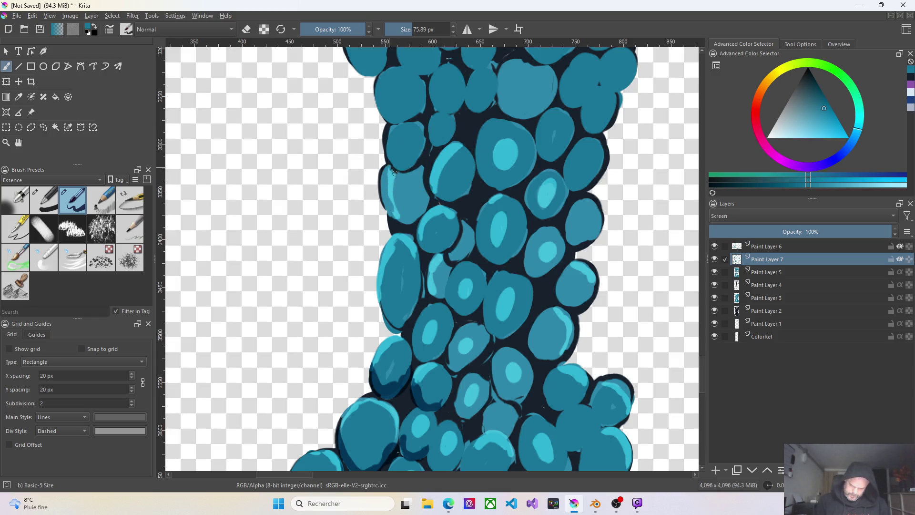
drag(398, 216, 394, 173)
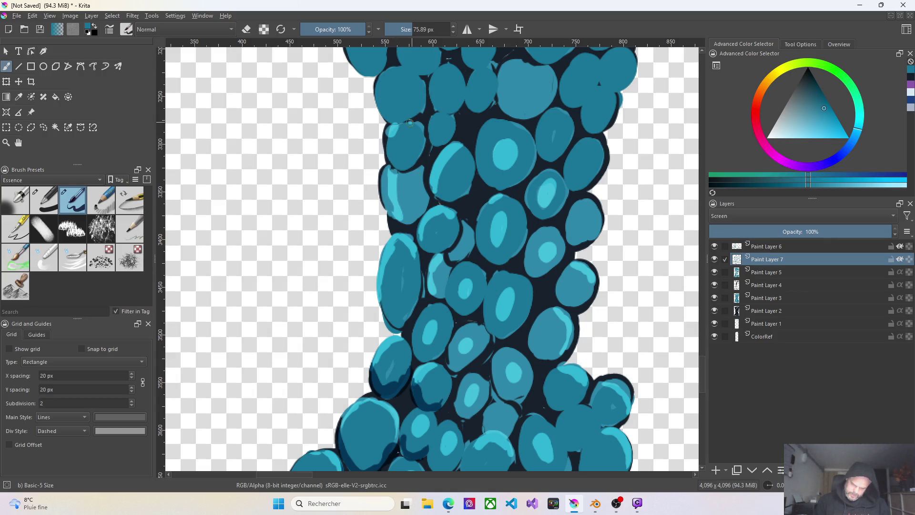
drag(372, 136, 388, 159)
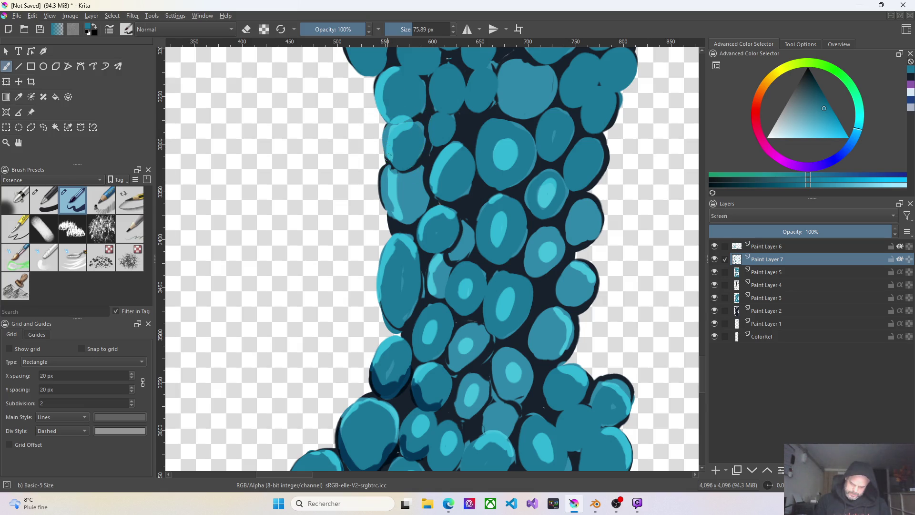
mouse_move(624, 145)
mouse_down()
mouse_move(603, 155)
mouse_move(612, 183)
mouse_up()
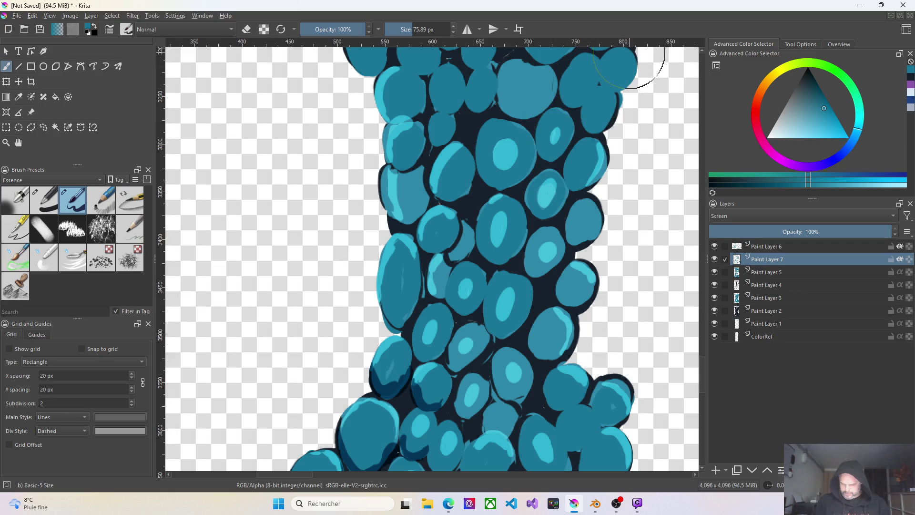
drag(623, 81, 612, 96)
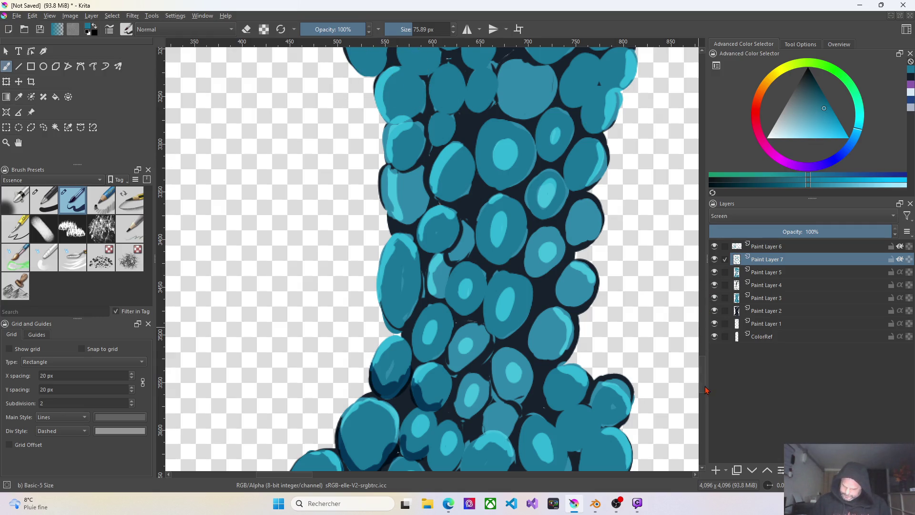
scroll(698, 357, up, 2)
scroll(697, 357, up, 3)
scroll(697, 349, up, 2)
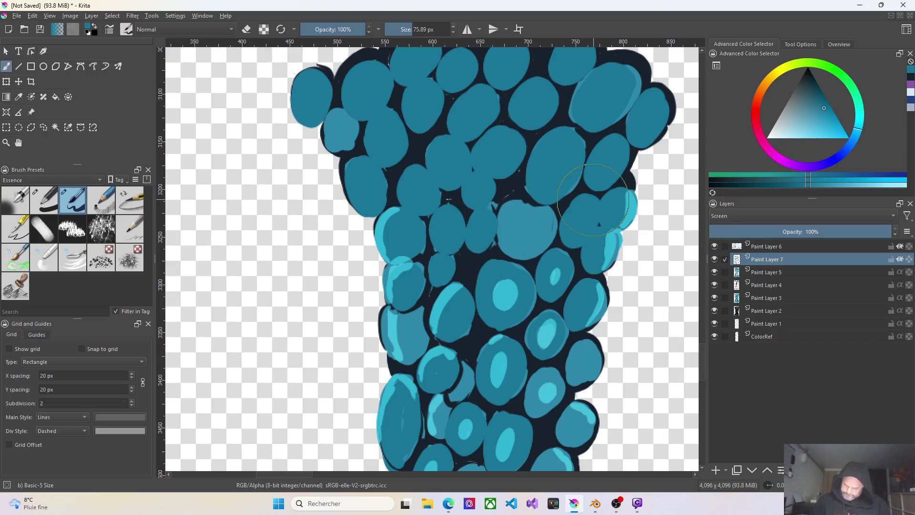
Paint cyan edge highlights across the top-left, top and central cells of the column
drag(524, 228, 524, 233)
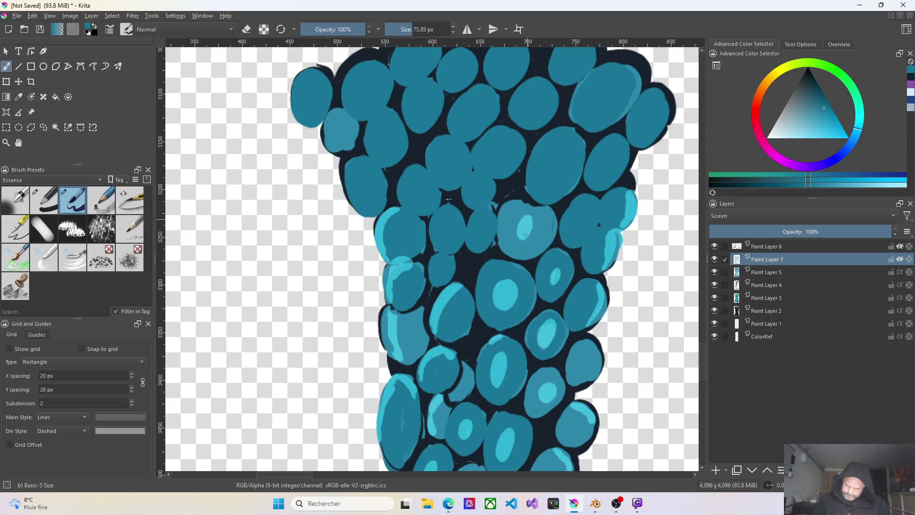
drag(667, 90, 671, 111)
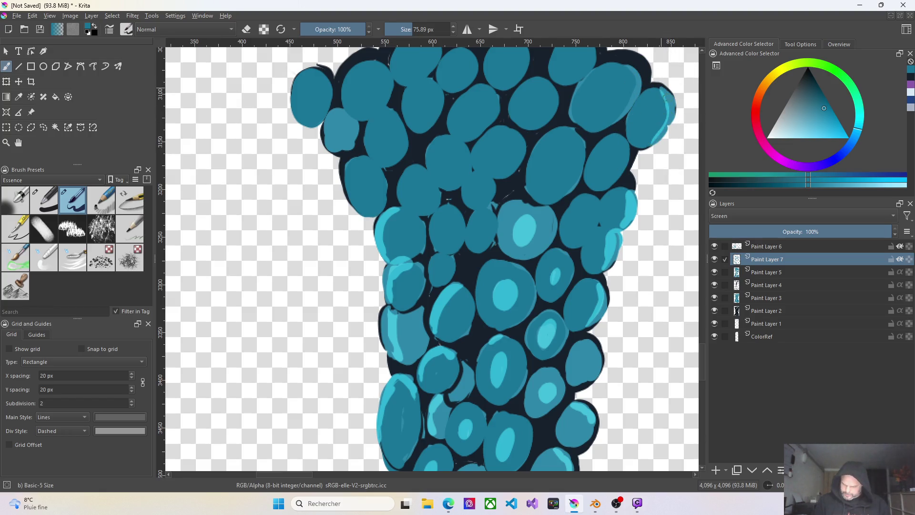
mouse_move(300, 75)
mouse_down()
mouse_move(309, 70)
mouse_move(293, 103)
mouse_up()
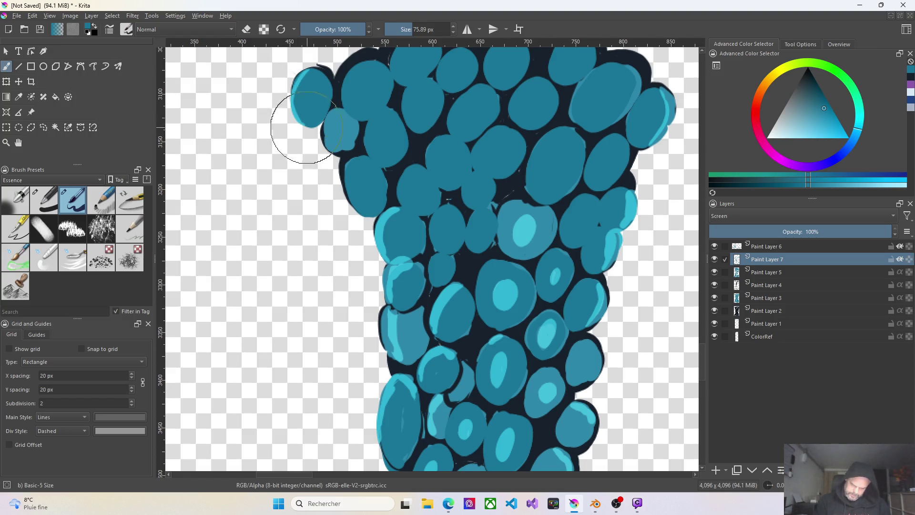
drag(318, 72, 301, 75)
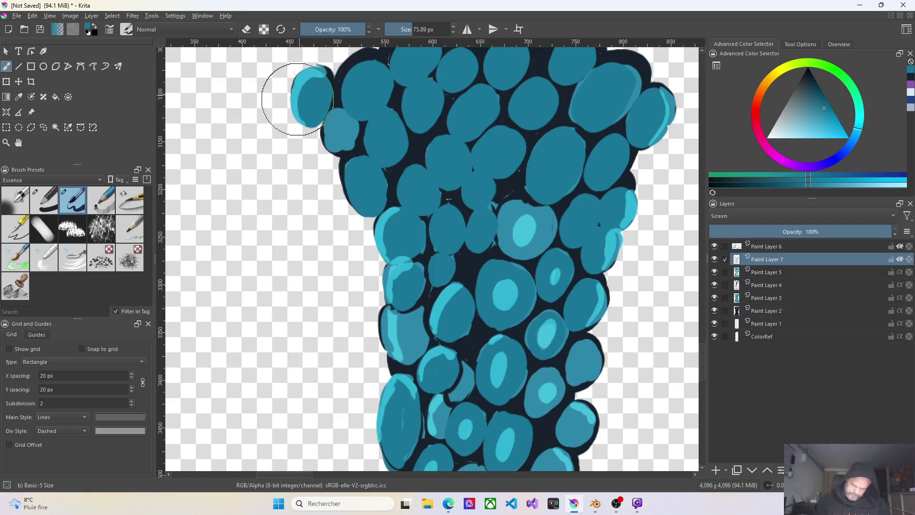
drag(323, 132, 356, 197)
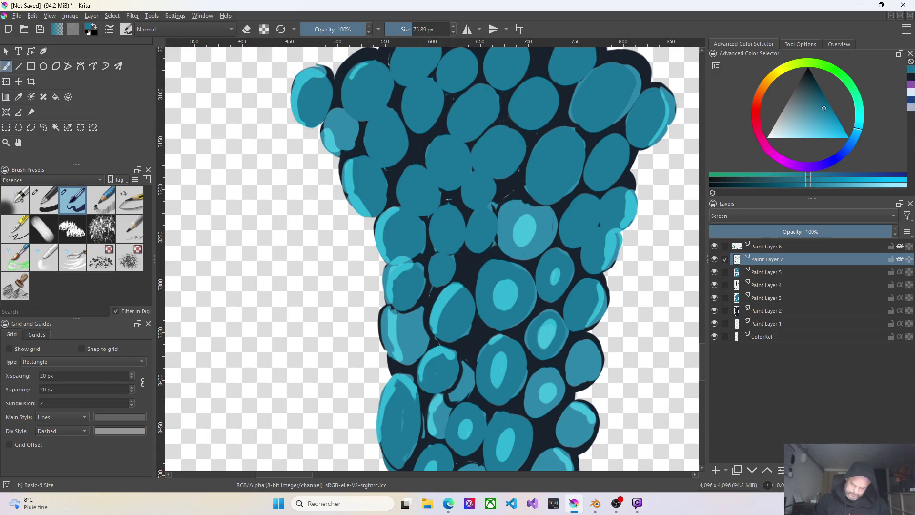
mouse_move(347, 72)
mouse_down()
mouse_move(370, 75)
mouse_move(361, 81)
mouse_up()
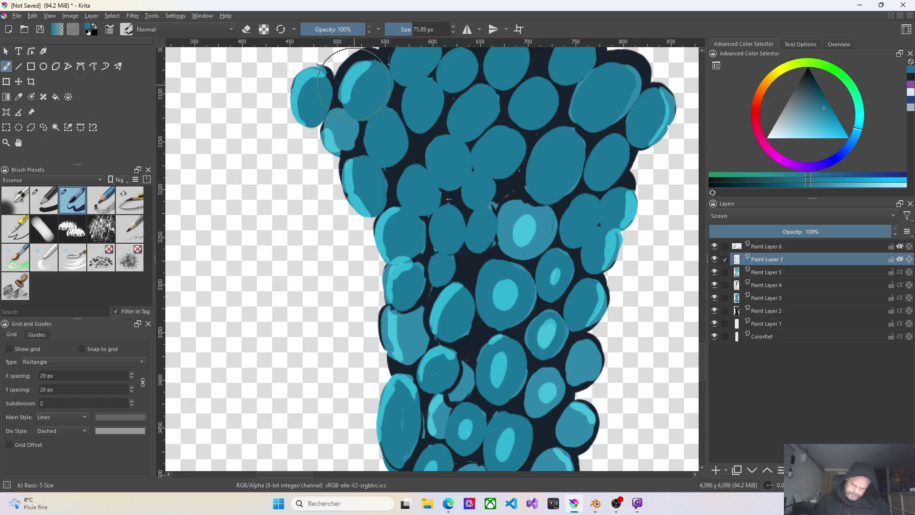
drag(387, 110, 371, 124)
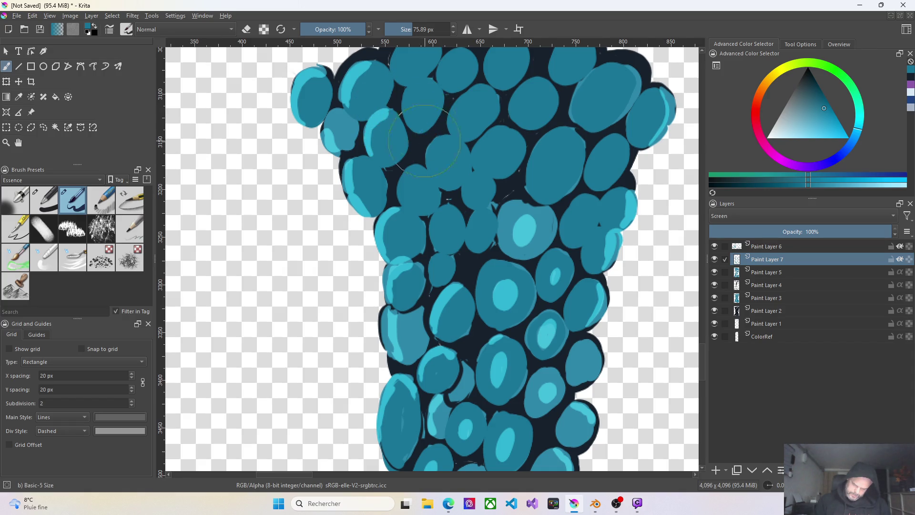
drag(417, 166, 401, 191)
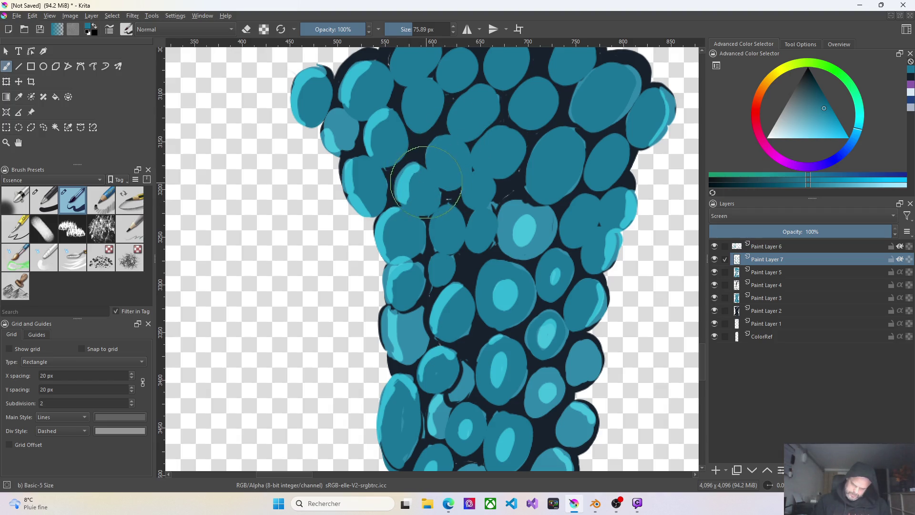
drag(445, 152, 449, 167)
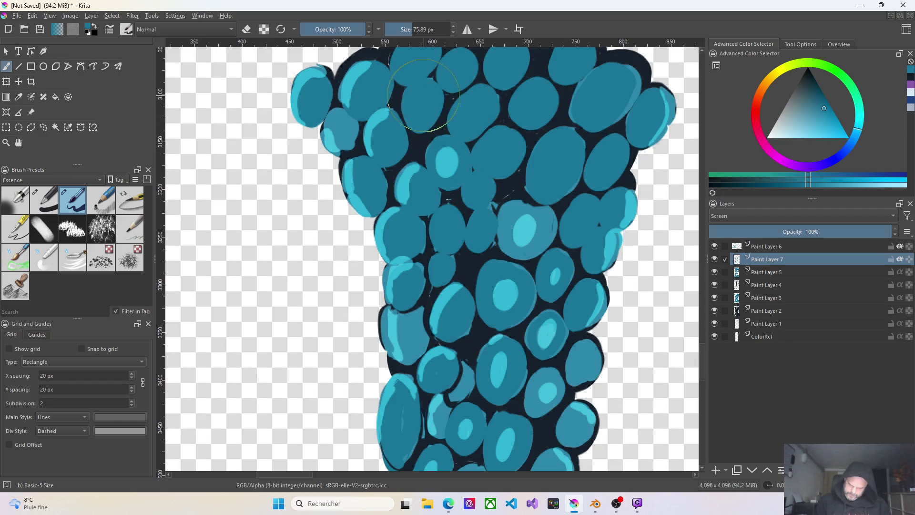
drag(421, 107, 418, 113)
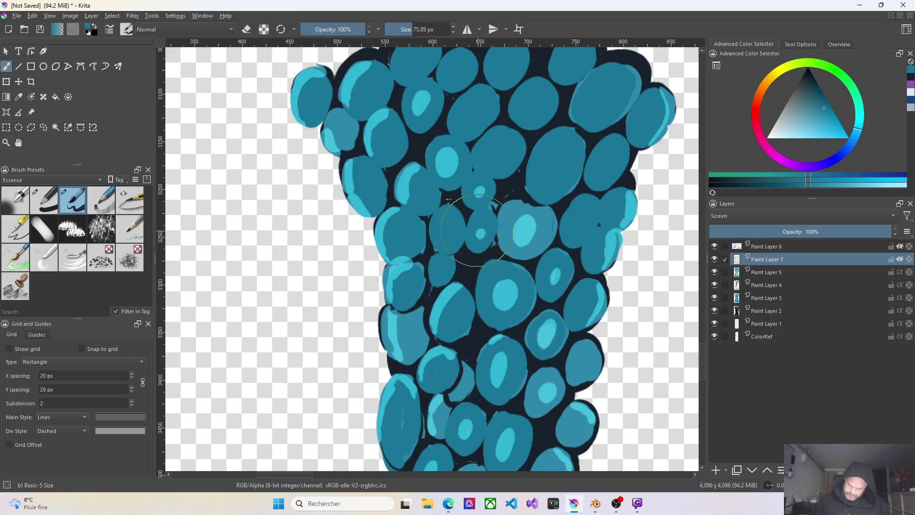
Highlight the top-centre and right-side cells and darken the large top-right cell's outline
drag(465, 250, 447, 225)
drag(565, 153, 549, 178)
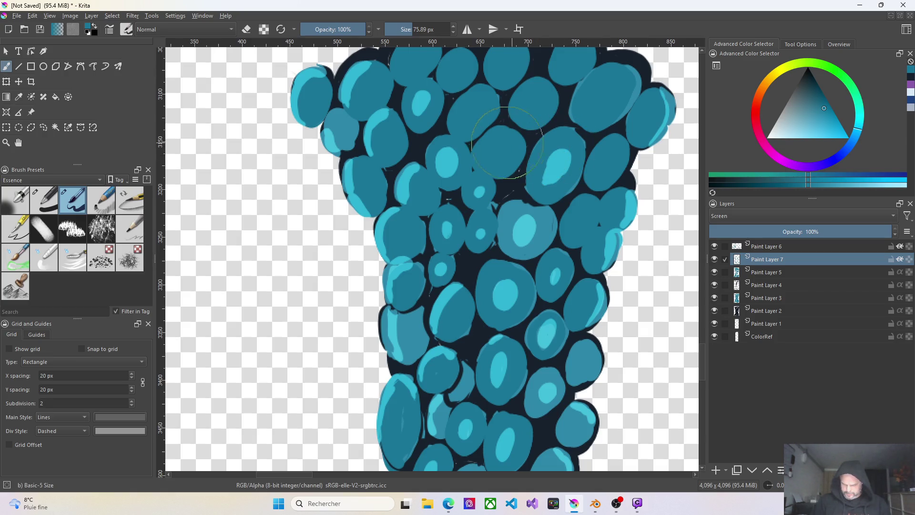
drag(496, 148, 501, 152)
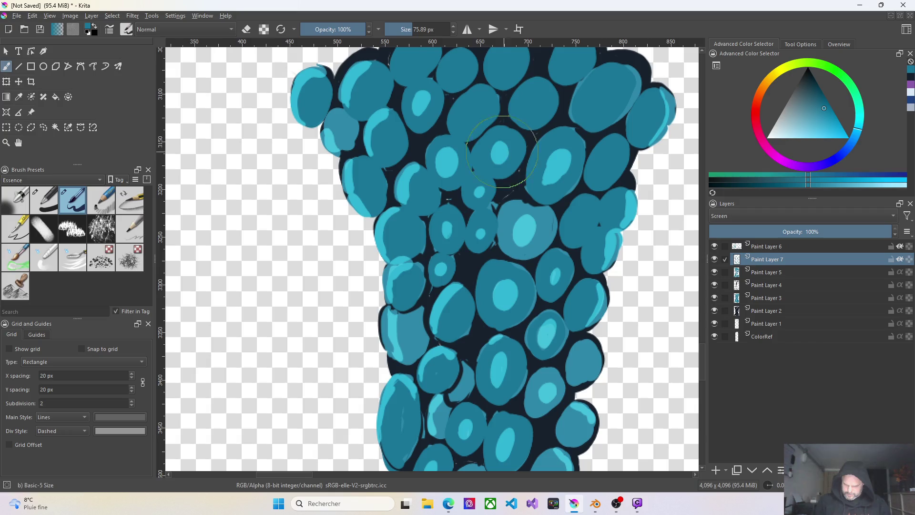
drag(468, 117, 477, 106)
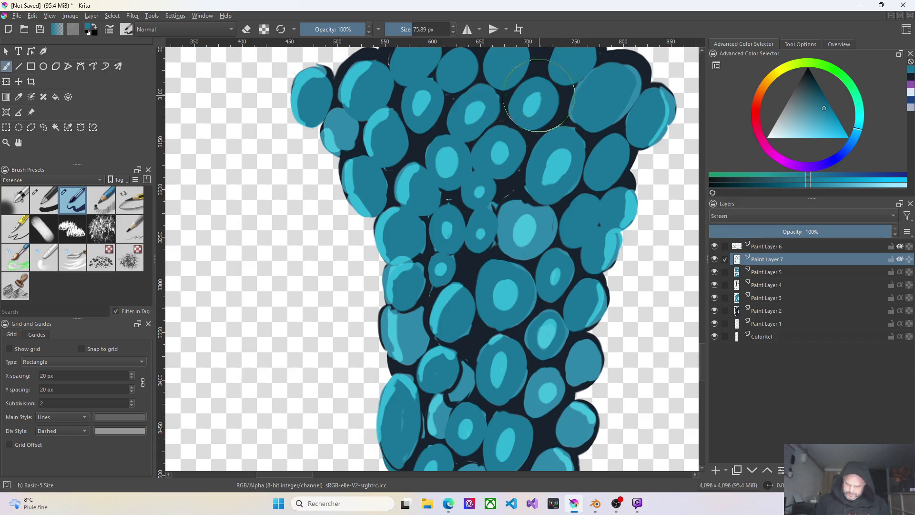
mouse_move(616, 84)
mouse_down()
mouse_move(654, 64)
mouse_move(633, 75)
mouse_up()
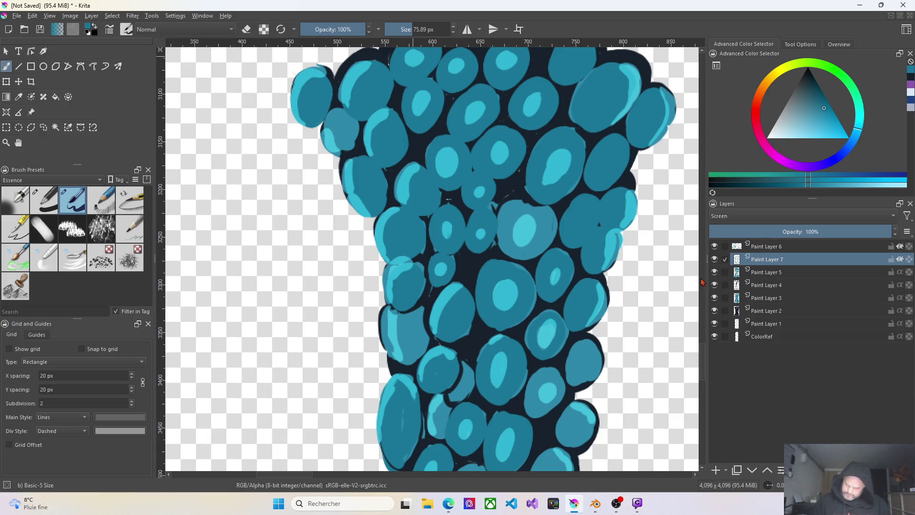
scroll(706, 358, up, 5)
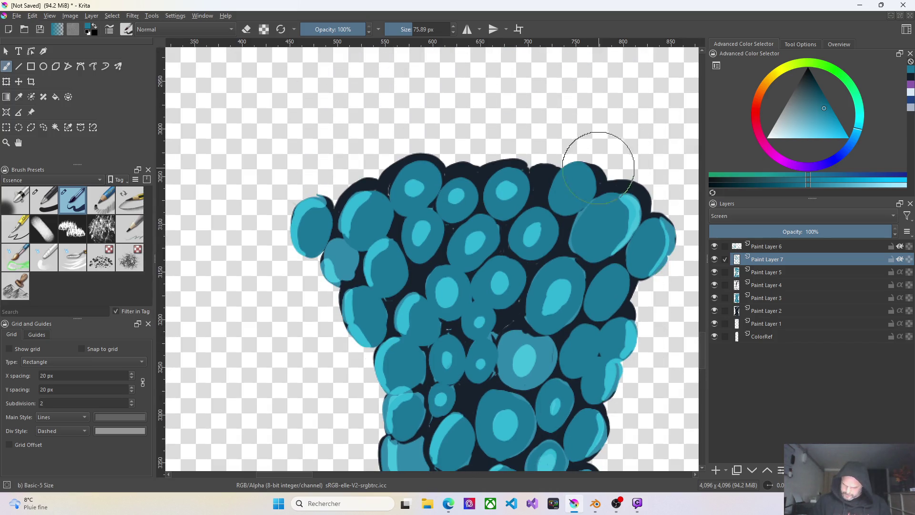
drag(574, 177, 568, 174)
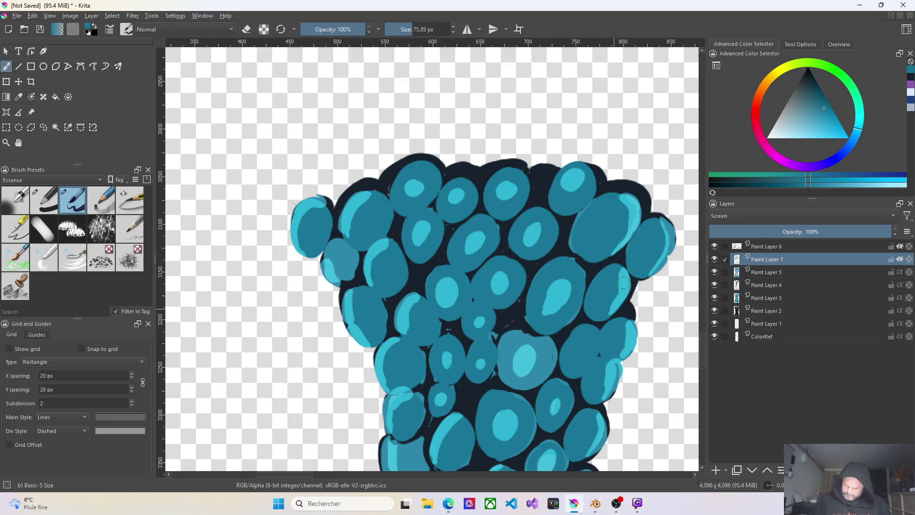
mouse_move(622, 286)
mouse_down()
mouse_move(629, 336)
mouse_move(572, 361)
mouse_up()
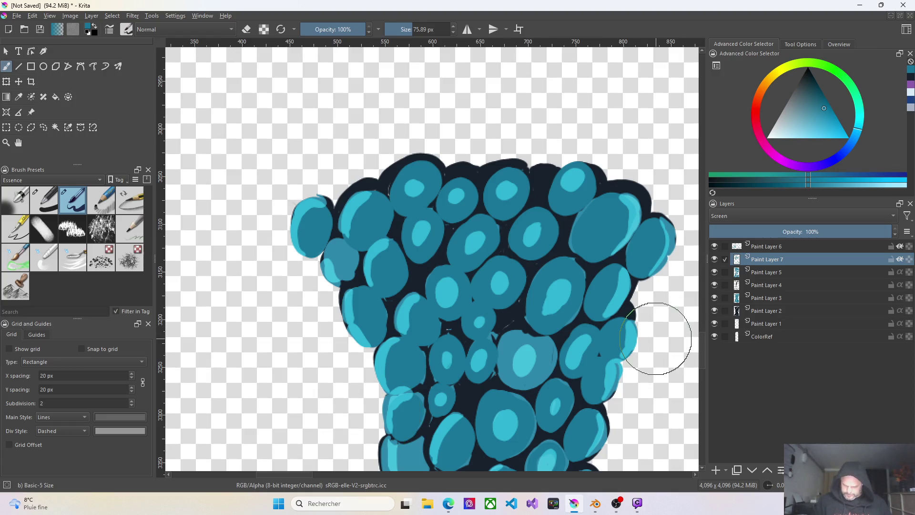
scroll(651, 351, down, 3)
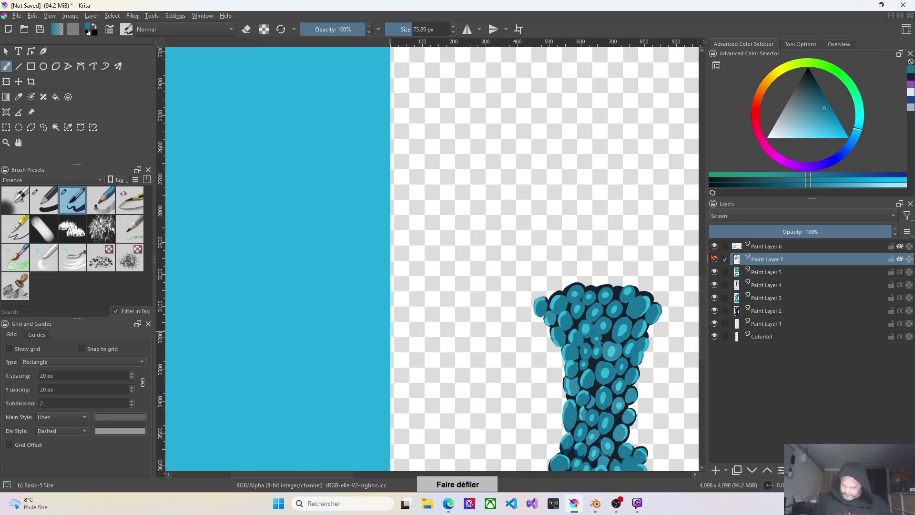
scroll(693, 340, down, 1)
scroll(700, 357, down, 2)
scroll(701, 360, down, 2)
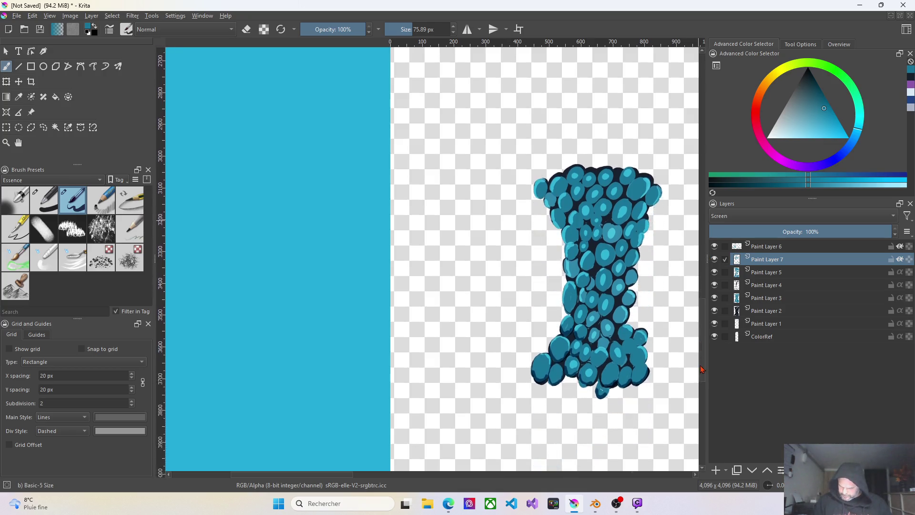
scroll(696, 336, down, 2)
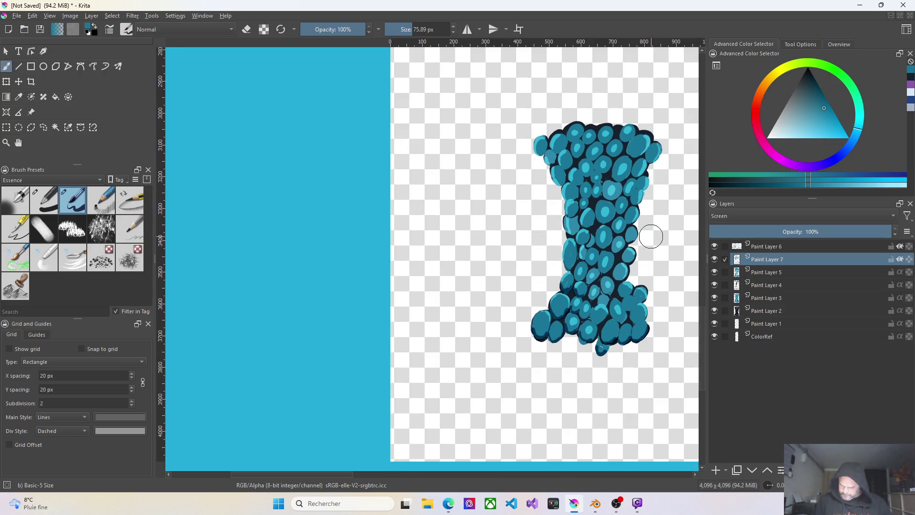
scroll(643, 231, up, 2)
scroll(643, 236, up, 2)
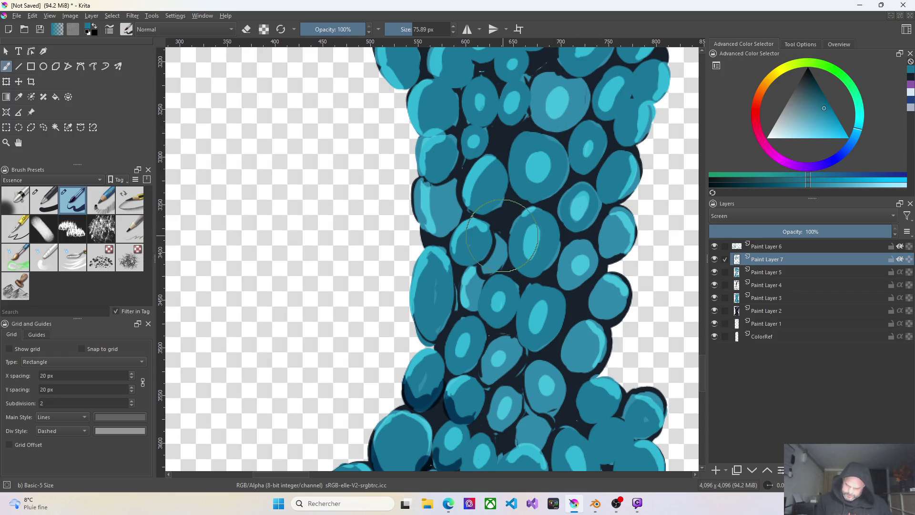
Darken one cell's top-edge outline, add a new Paint Layer 8 and drag Paint Layer 6 beneath it
drag(497, 250, 500, 243)
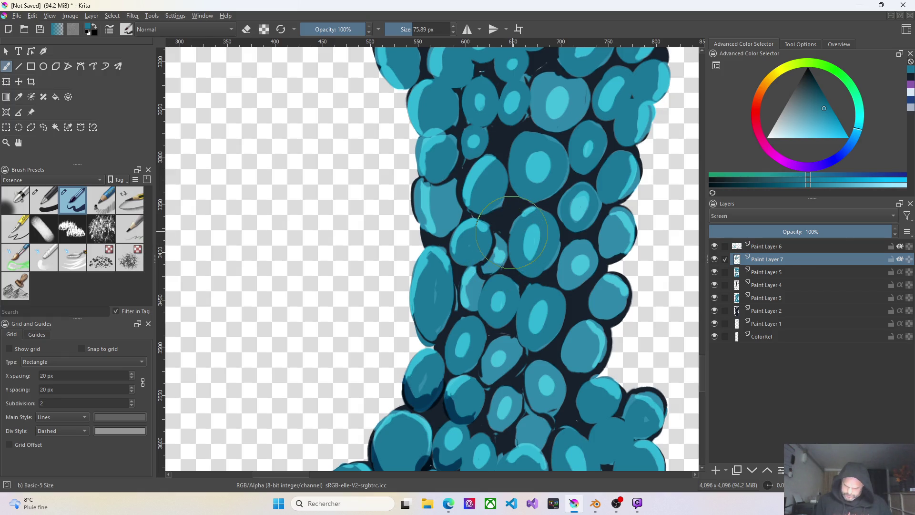
click(715, 471)
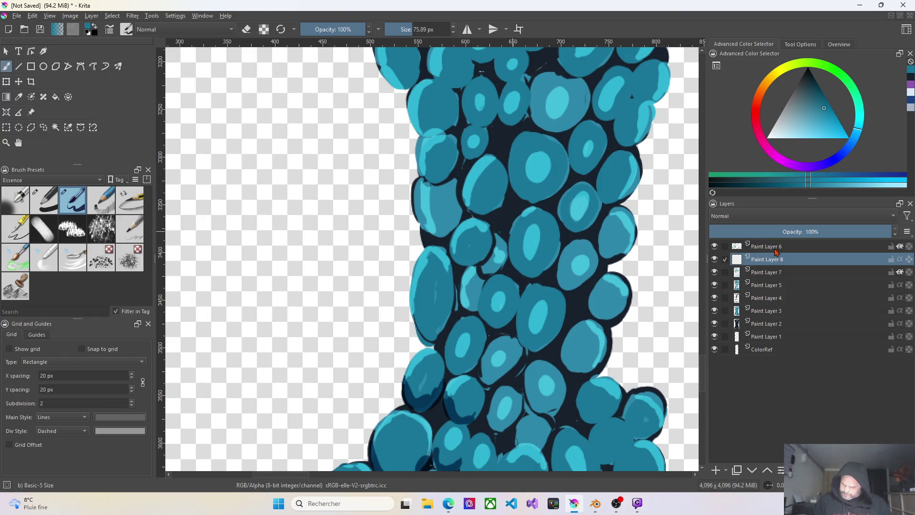
drag(773, 249, 774, 263)
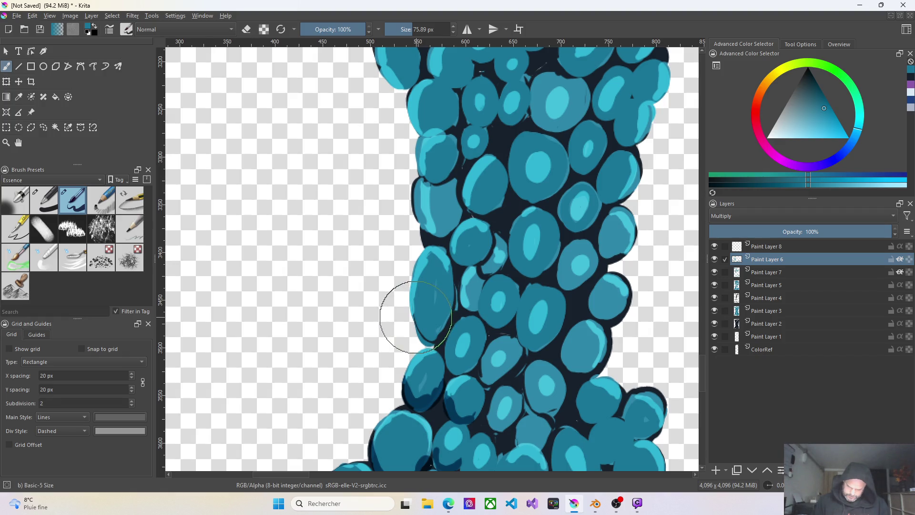
Shade the lower edges of the left cells on the Multiply layer, undo three strokes, then add small dark touches
mouse_move(433, 326)
mouse_down()
mouse_move(419, 303)
mouse_move(448, 300)
mouse_move(408, 337)
mouse_move(467, 303)
mouse_up()
mouse_move(402, 317)
mouse_down()
mouse_move(454, 306)
mouse_move(435, 333)
mouse_up()
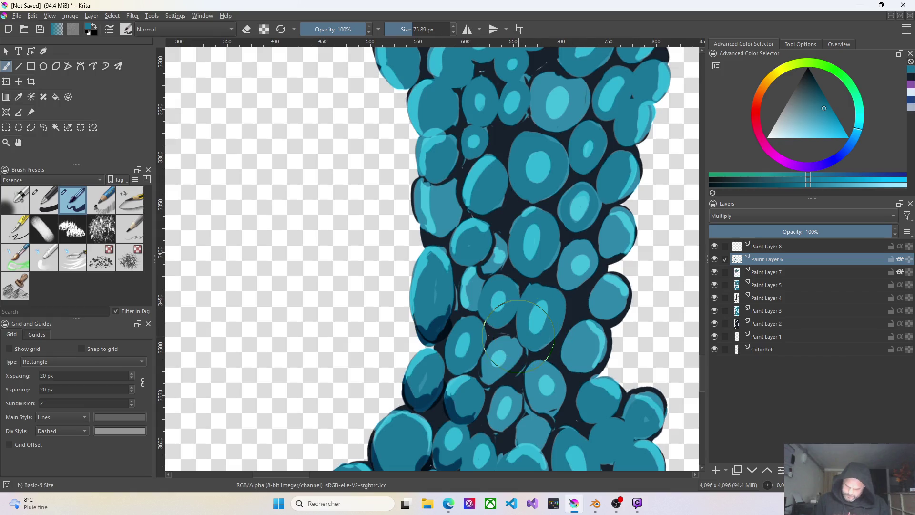
mouse_move(525, 340)
mouse_down()
mouse_move(551, 337)
mouse_move(520, 339)
mouse_move(549, 349)
mouse_up()
key(ctrl+z)
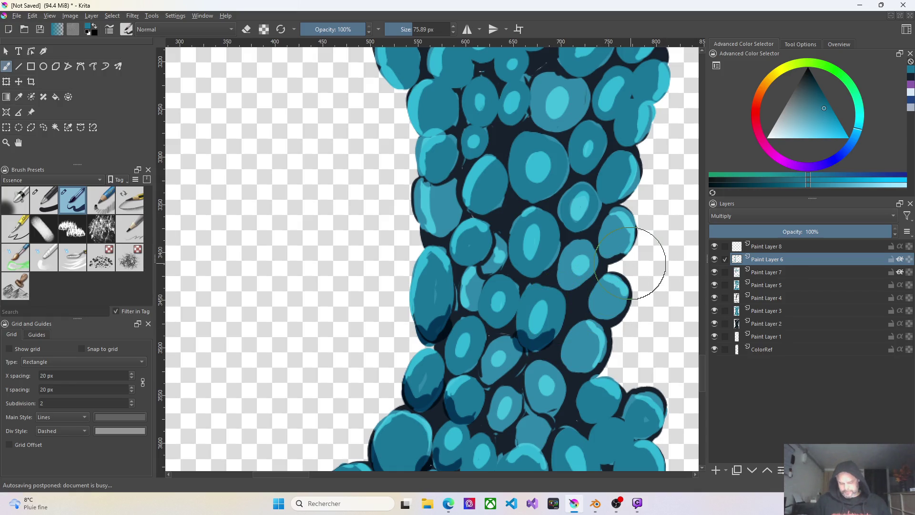
key(ctrl+z)
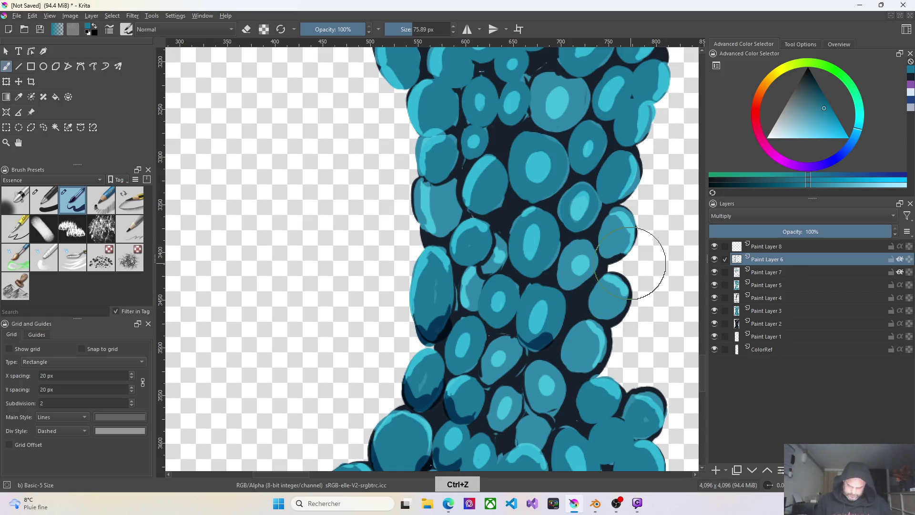
key(ctrl+z)
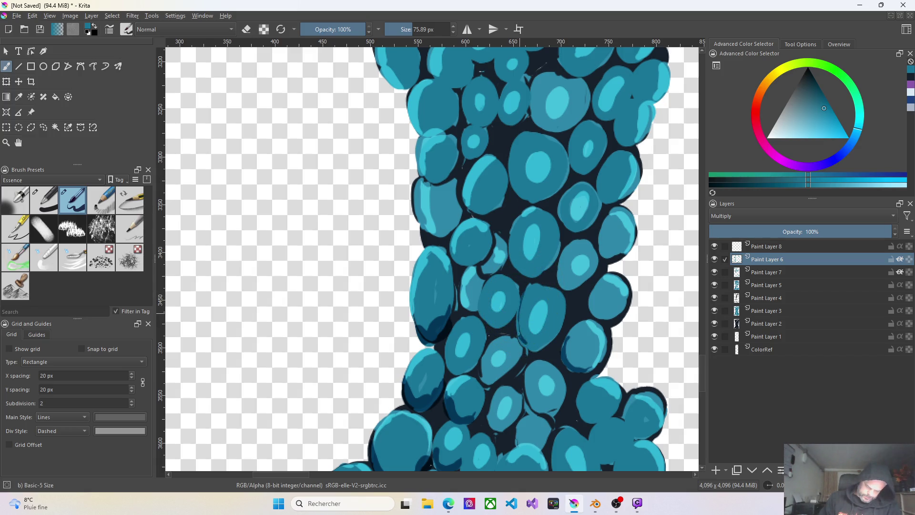
drag(529, 284, 517, 322)
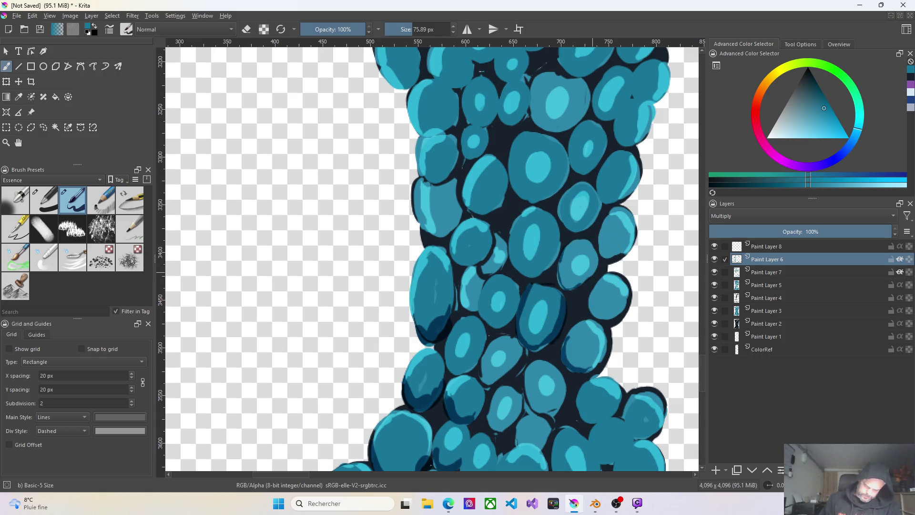
mouse_move(565, 288)
mouse_down()
mouse_move(559, 272)
mouse_move(572, 293)
mouse_move(565, 275)
mouse_move(575, 283)
mouse_up()
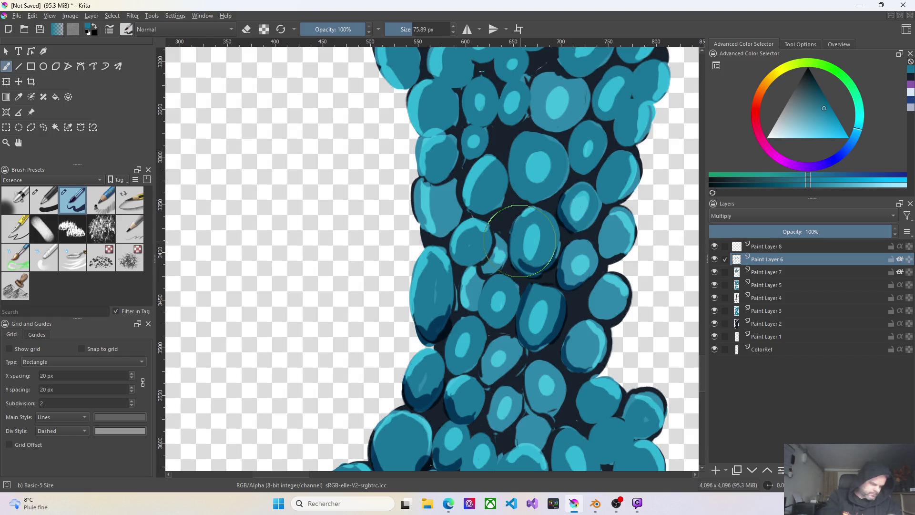
Deepen Multiply shading on the central cells, undoing two unwanted strokes
key(ctrl+z)
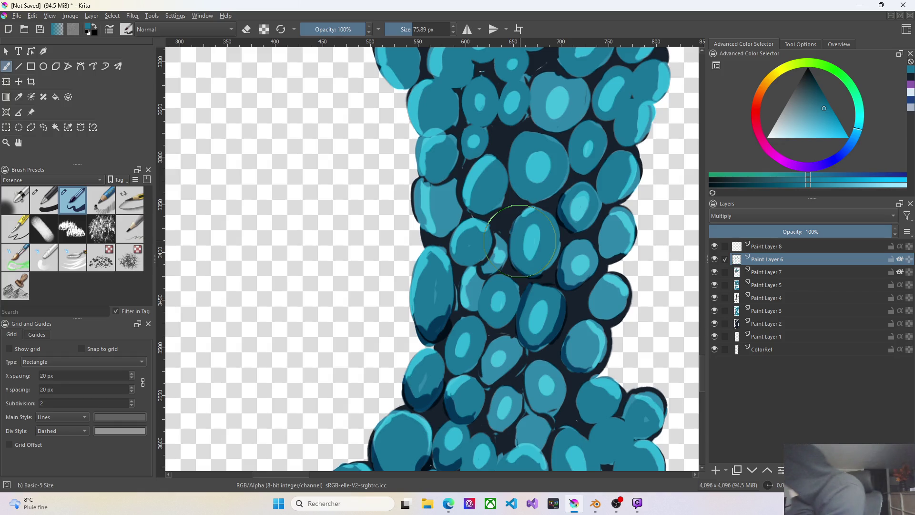
drag(408, 204, 411, 207)
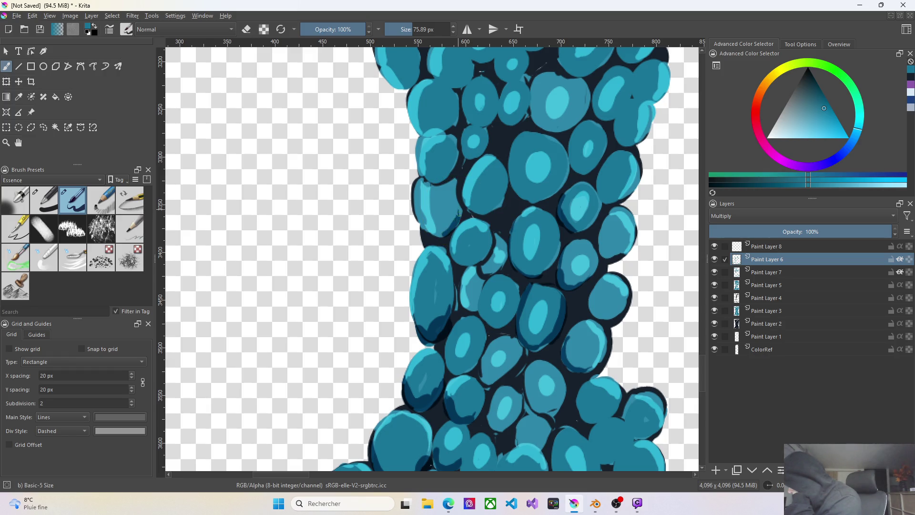
mouse_move(456, 214)
mouse_down()
mouse_move(453, 223)
mouse_move(468, 179)
mouse_up()
key(ctrl+z)
drag(476, 212, 499, 203)
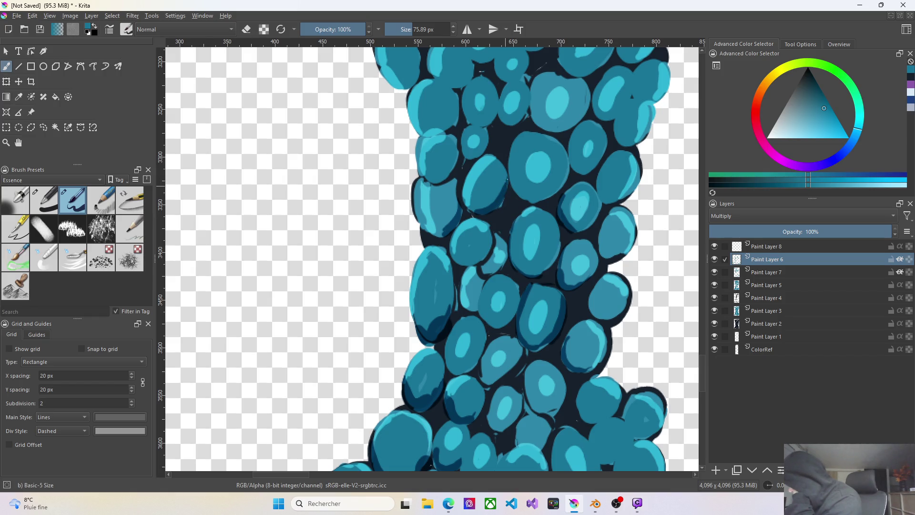
Darken the gaps and right-side edges between the upper-middle cells, reverting the last stroke
drag(498, 198, 536, 169)
drag(511, 150, 497, 136)
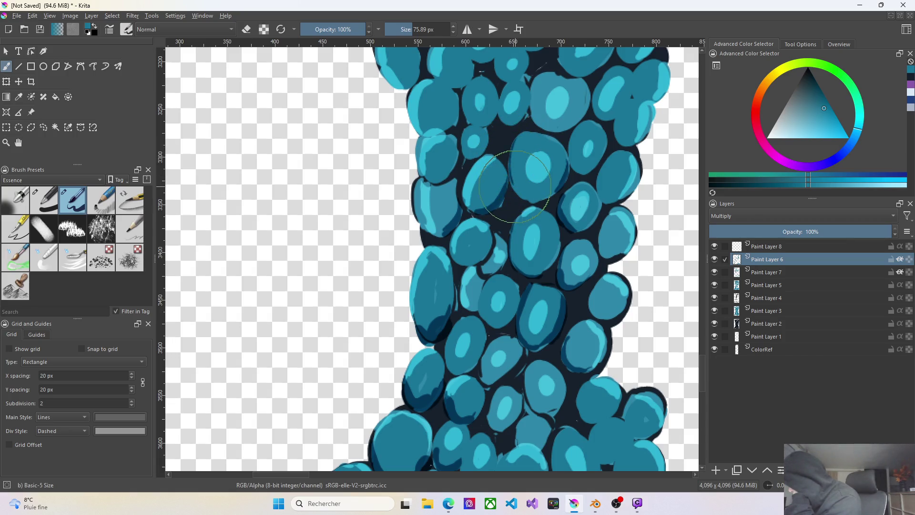
drag(513, 153, 530, 202)
drag(511, 170, 560, 182)
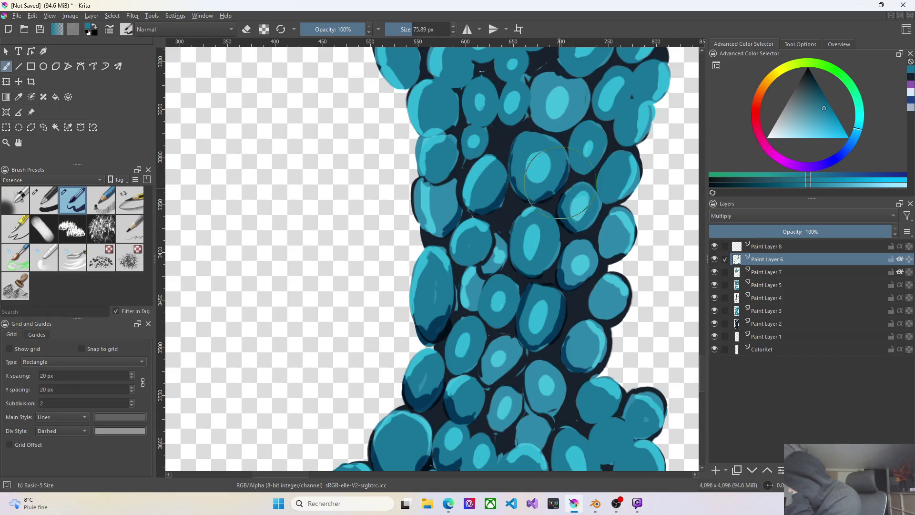
drag(540, 136, 593, 177)
drag(561, 151, 550, 135)
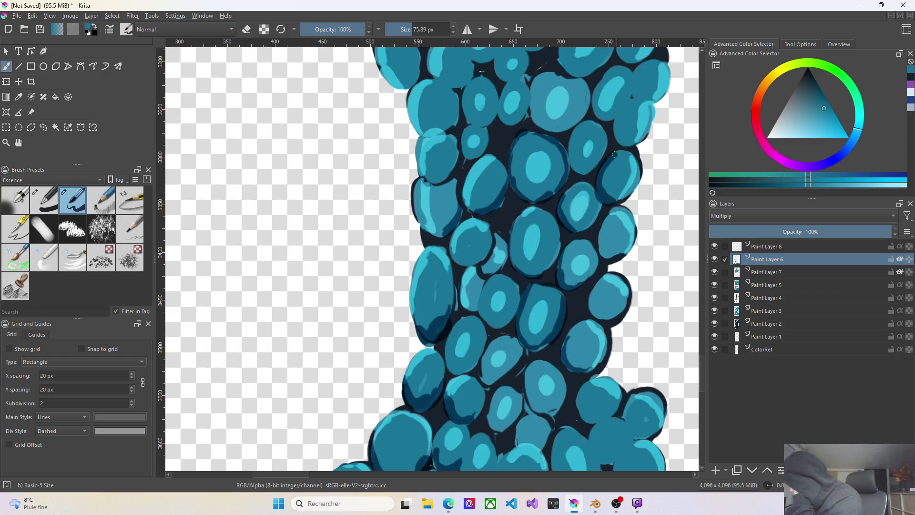
key(ctrl+z)
Darken outlines around the lower and lower-right cells, undoing one stroke, plus a gap between the ovals
drag(513, 243, 544, 300)
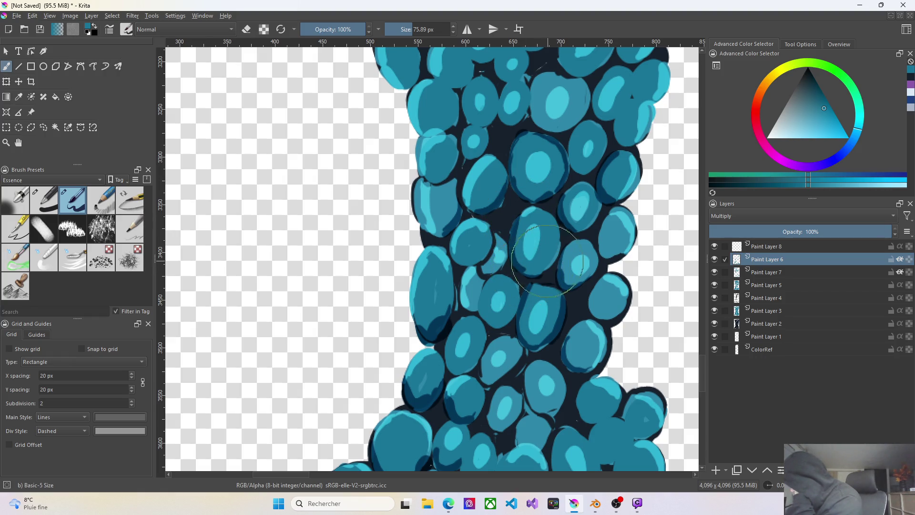
key(ctrl+z)
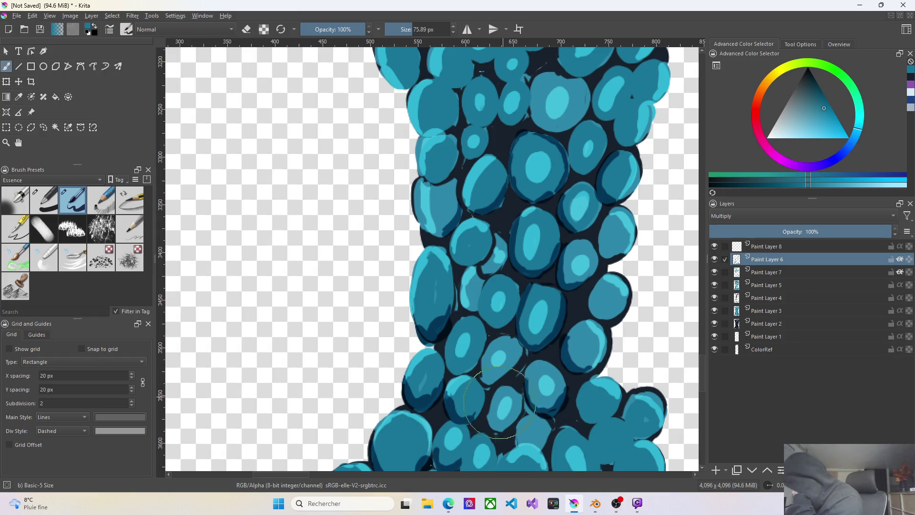
drag(525, 378, 492, 422)
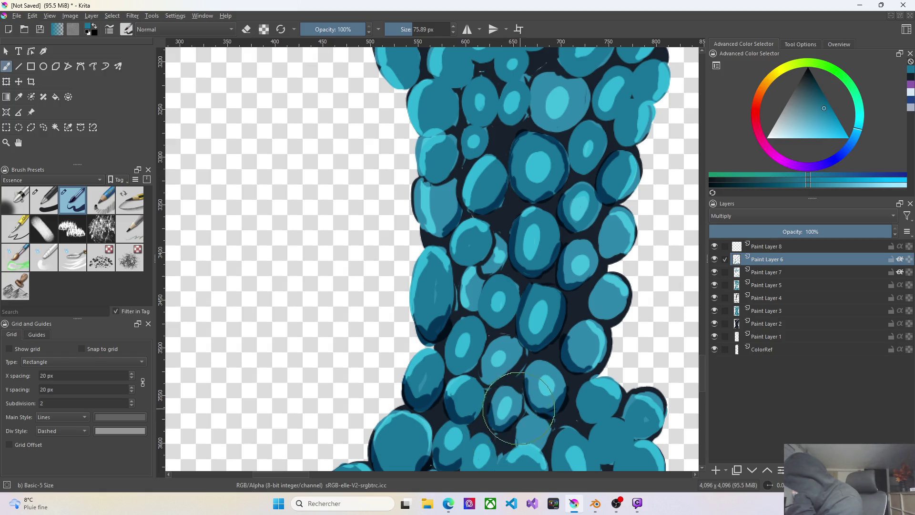
drag(634, 379, 579, 408)
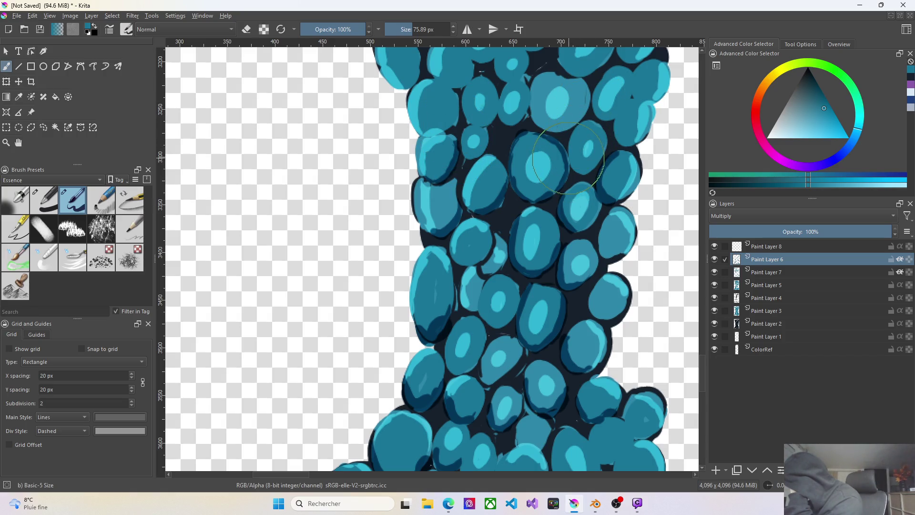
mouse_move(570, 160)
mouse_down()
mouse_move(596, 162)
mouse_move(562, 128)
mouse_up()
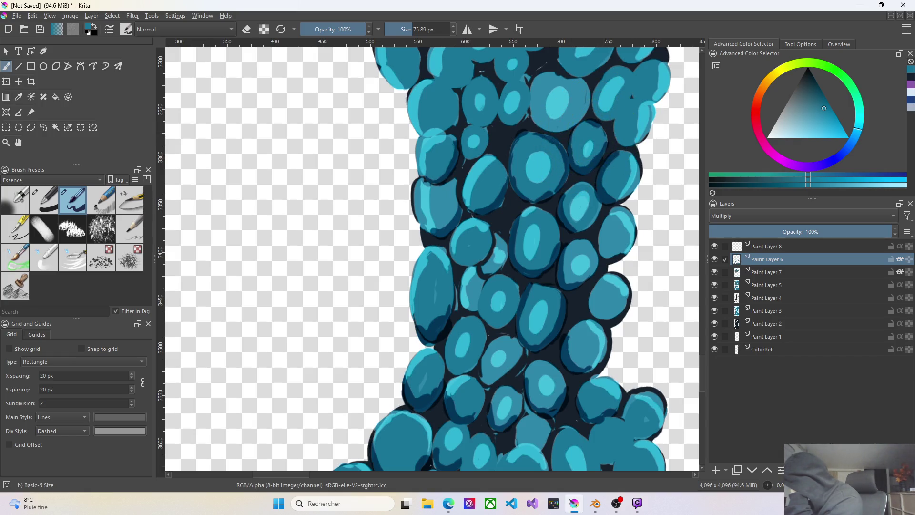
Fill the gaps around the top-right and top-centre cells with dark Multiply shading, redoing one stroke
drag(558, 97, 569, 137)
drag(603, 73, 626, 111)
drag(615, 132, 654, 122)
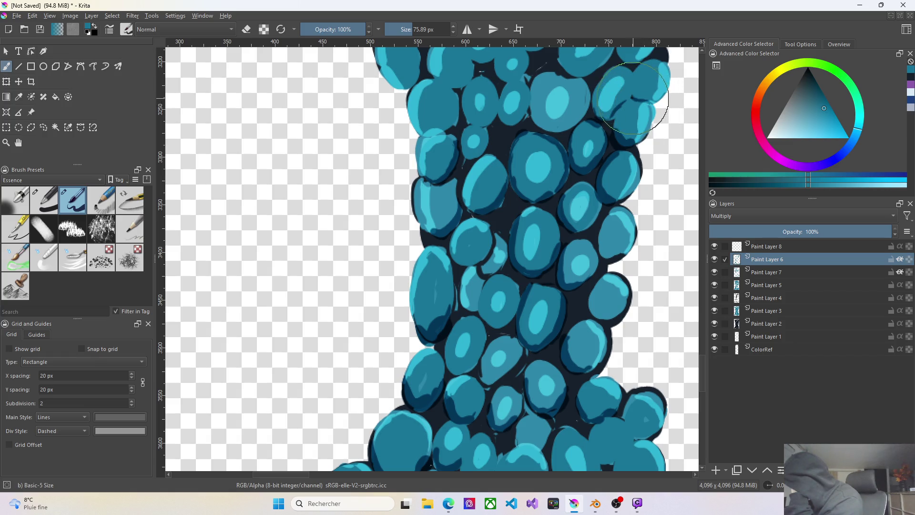
drag(647, 96, 650, 100)
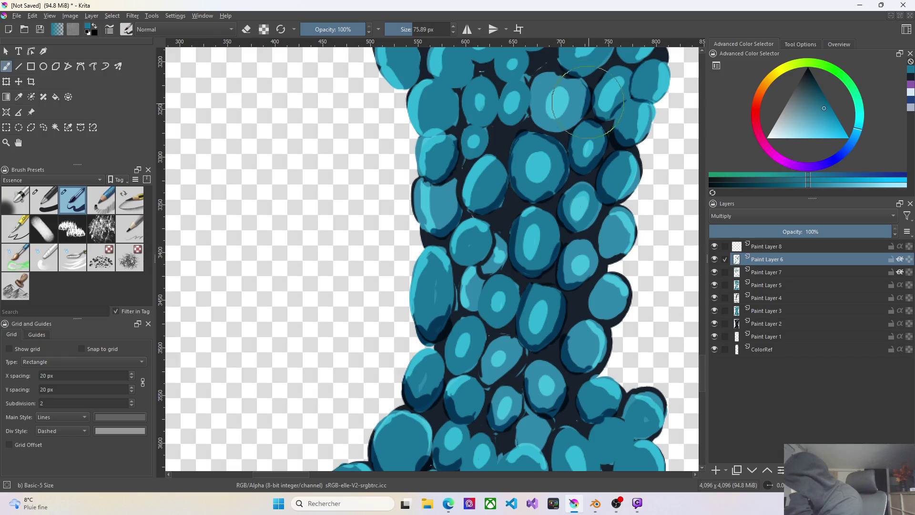
drag(534, 111, 529, 130)
drag(562, 150, 565, 170)
key(ctrl+z)
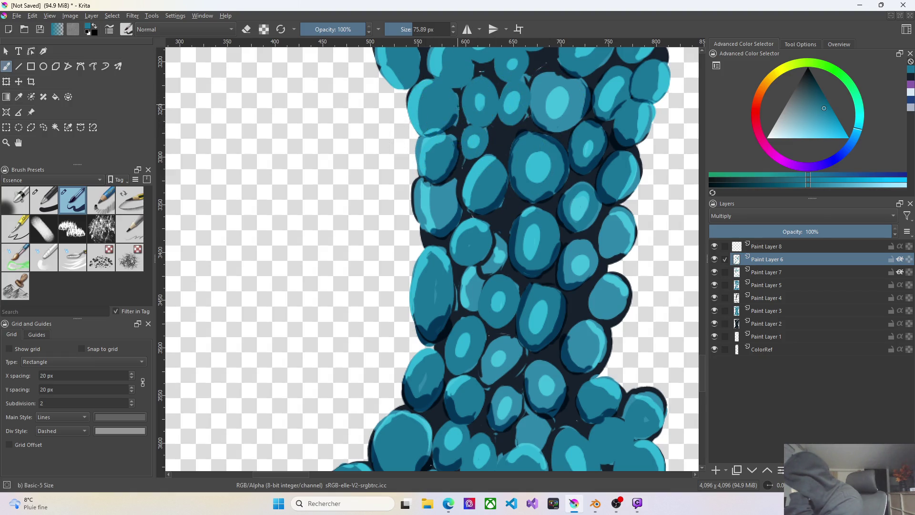
drag(457, 115, 456, 121)
Undo the repainted stroke and darken the outlines of the top-centre cells
key(ctrl+z)
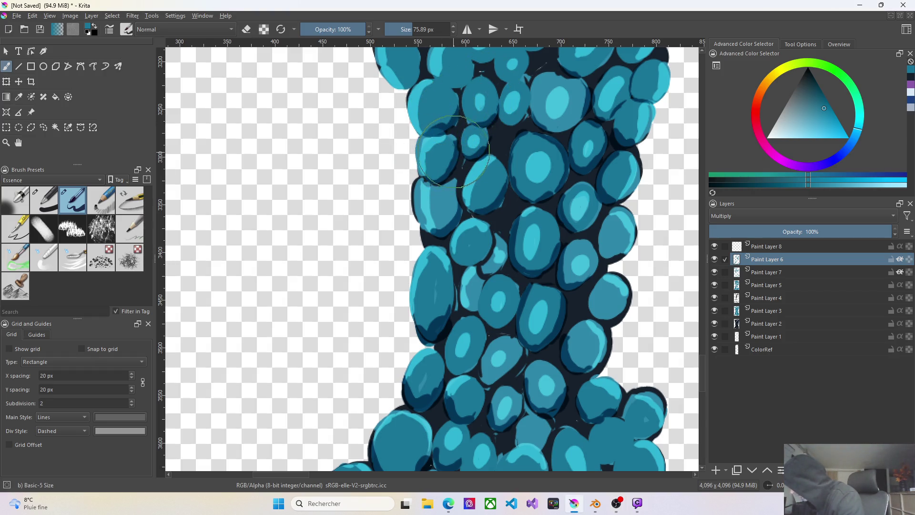
mouse_move(417, 184)
mouse_down()
mouse_move(458, 178)
mouse_move(459, 215)
mouse_up()
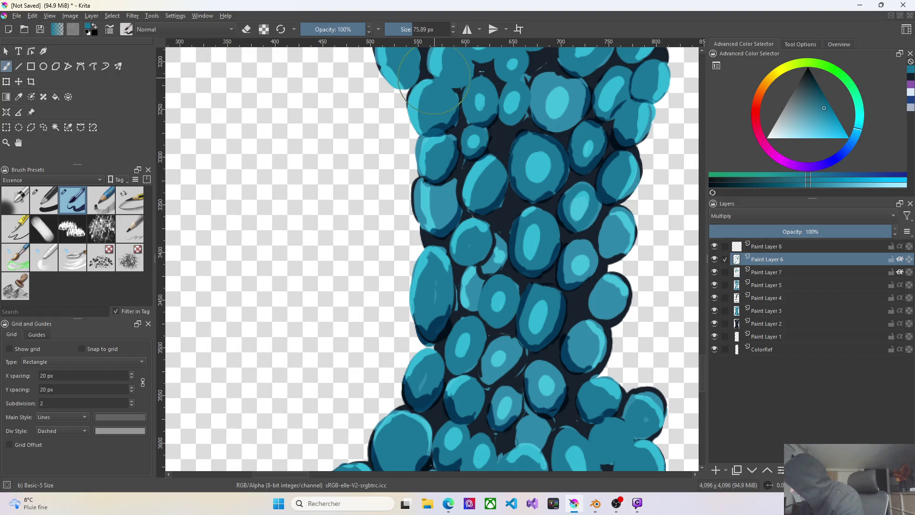
drag(456, 93, 444, 84)
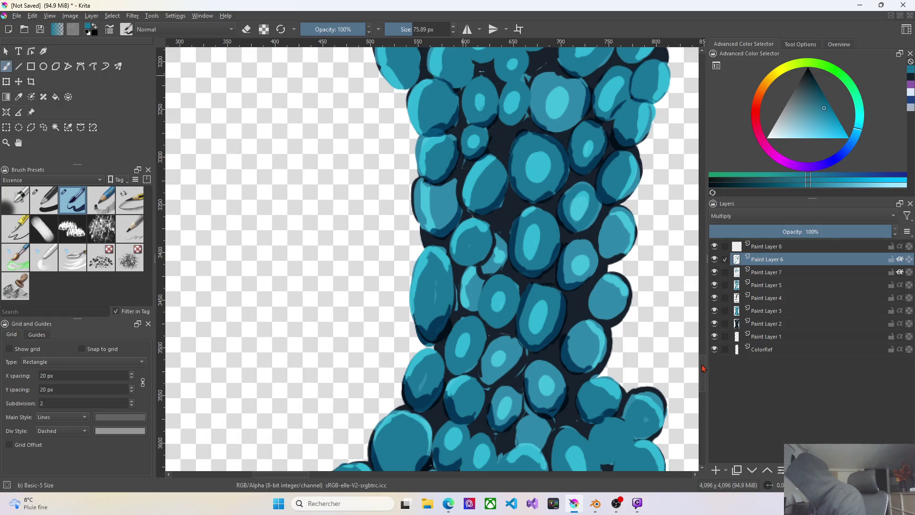
drag(704, 381, 703, 362)
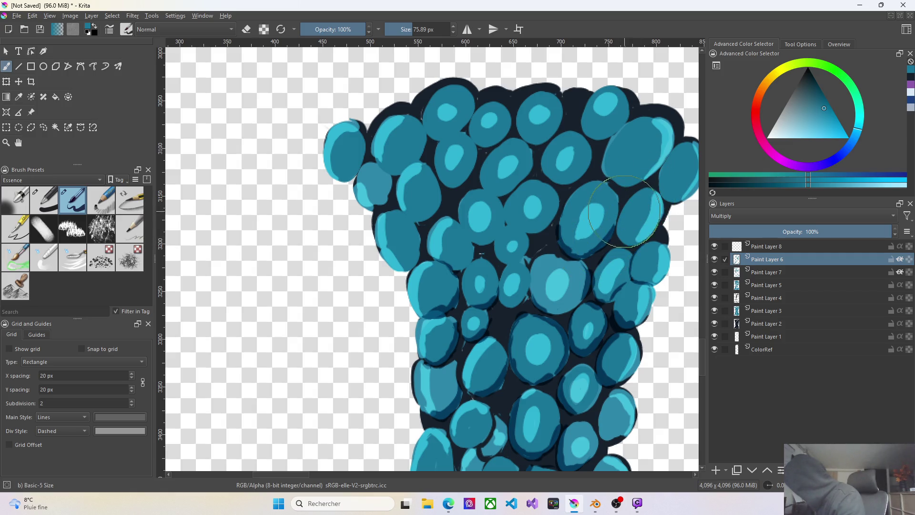
Darken the outlines of the right-edge cells and add shading to the top cells
drag(637, 202, 624, 211)
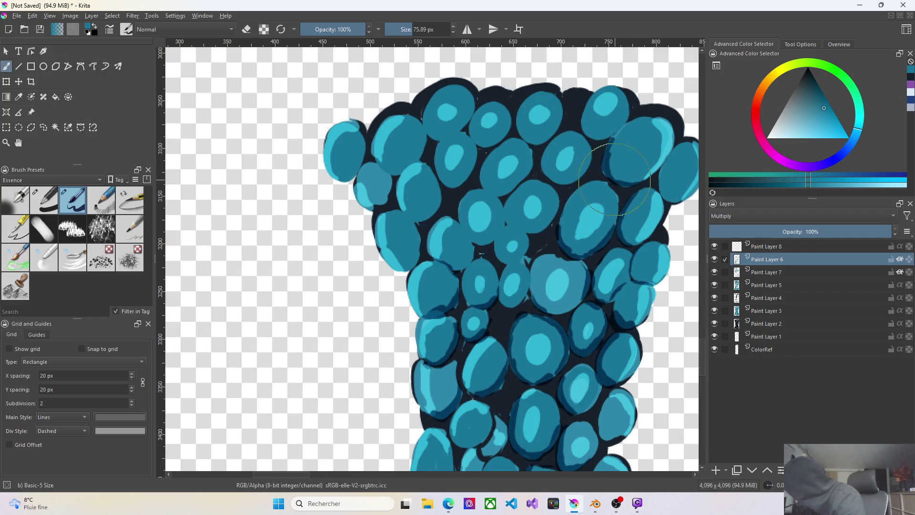
drag(607, 155, 613, 175)
click(622, 183)
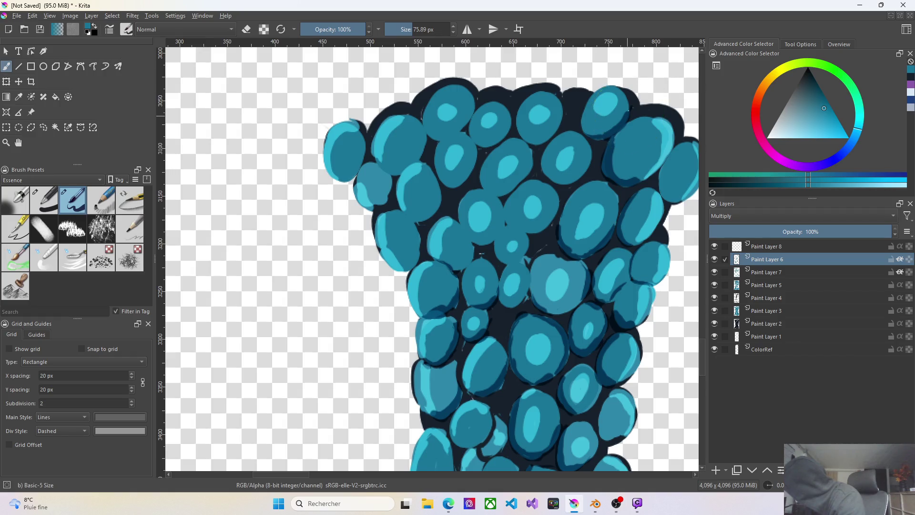
click(636, 68)
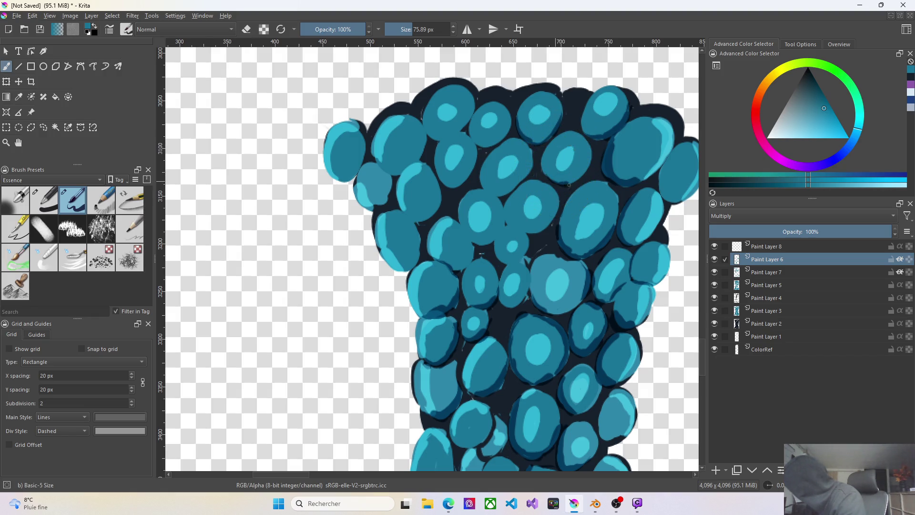
Undo a faint stroke, then darken the top-edge outline and the central and upper-left cells
drag(584, 170, 551, 175)
key(ctrl+z)
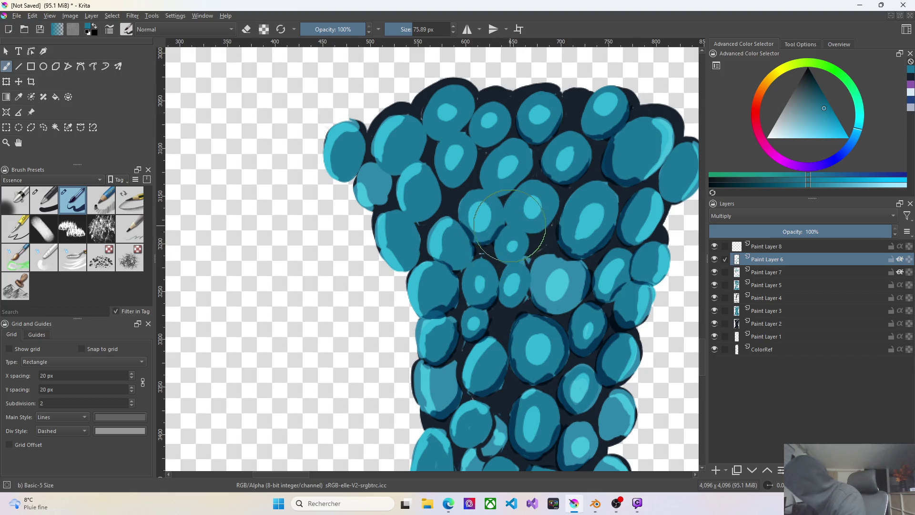
drag(504, 224, 513, 226)
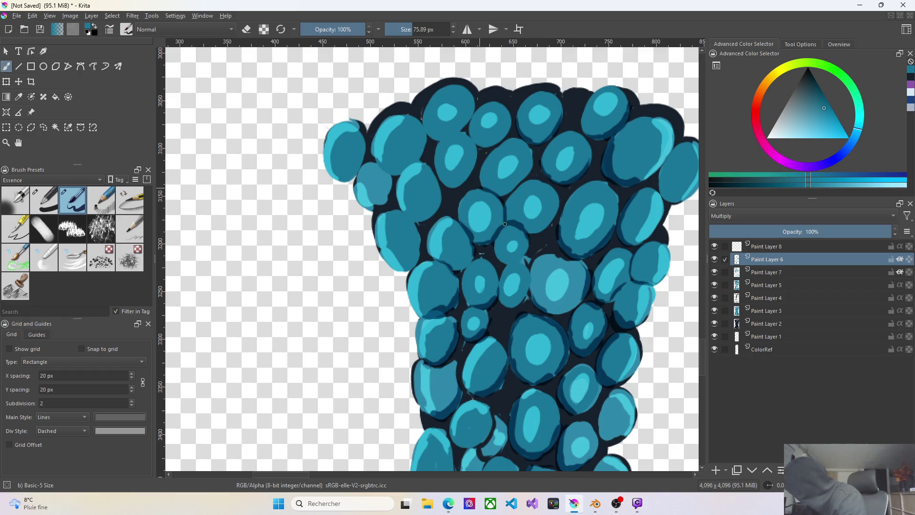
drag(526, 116, 582, 72)
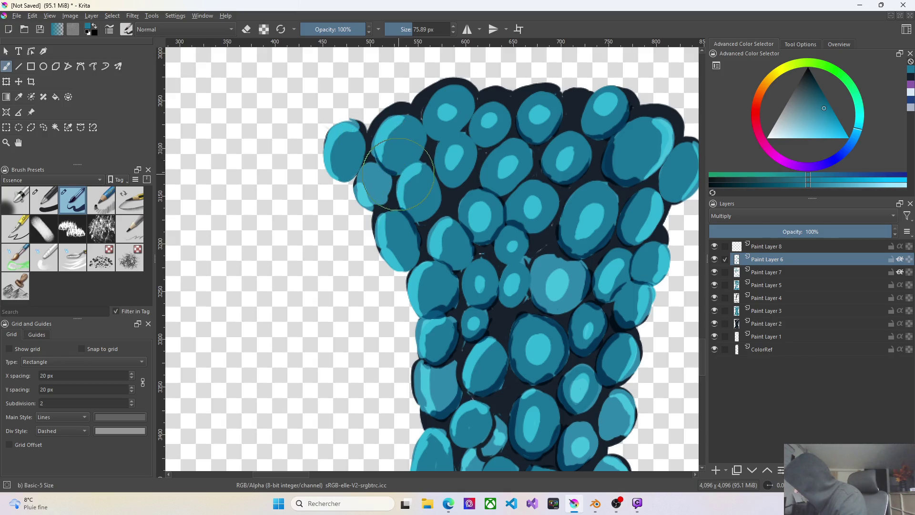
mouse_move(386, 166)
mouse_down()
mouse_move(413, 157)
mouse_move(429, 192)
mouse_move(379, 137)
mouse_move(415, 117)
mouse_up()
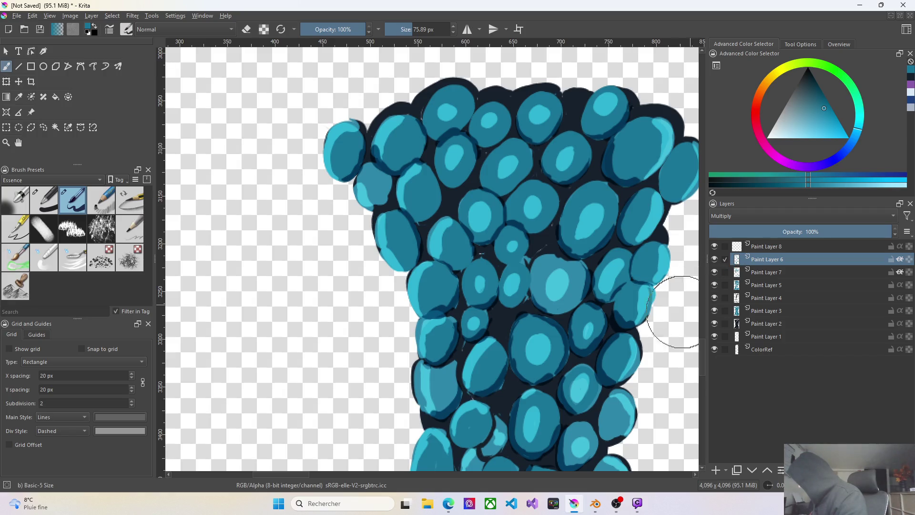
scroll(658, 369, down, 1)
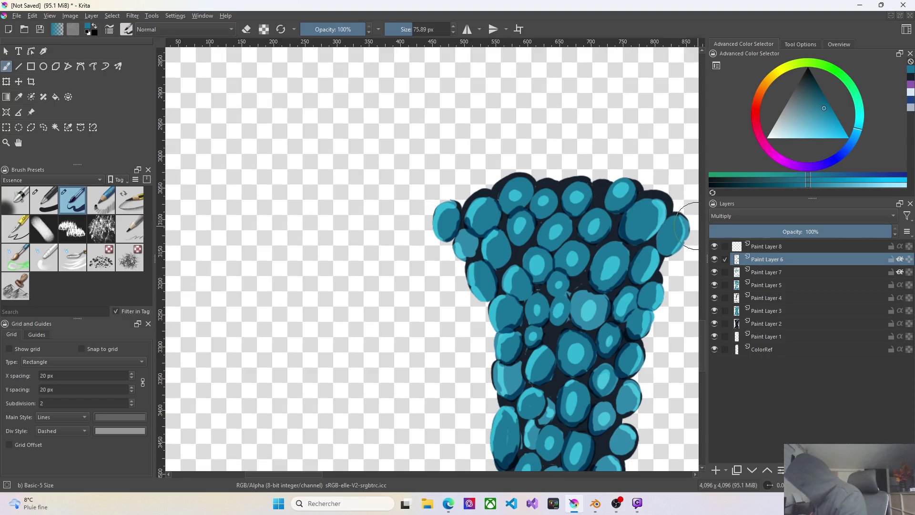
scroll(611, 294, down, 1)
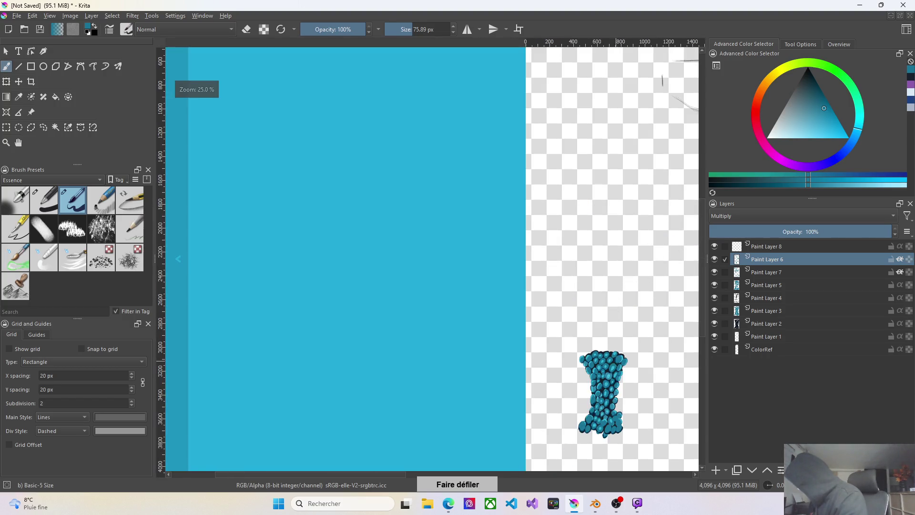
scroll(627, 422, up, 3)
scroll(624, 429, up, 2)
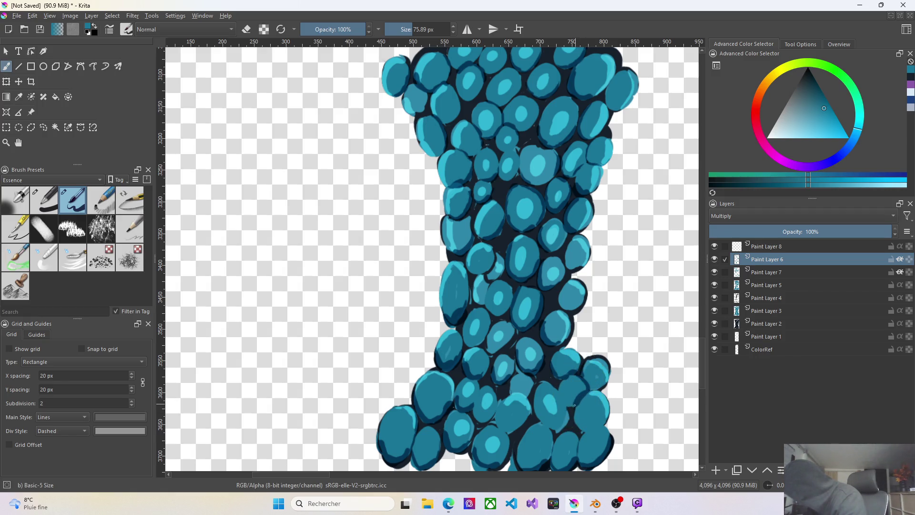
Repaint a lower teal cell, discard a stray dark gap stroke, and move to Screen-blended Paint Layer 7
mouse_move(597, 413)
mouse_down()
mouse_move(588, 432)
mouse_move(601, 424)
mouse_up()
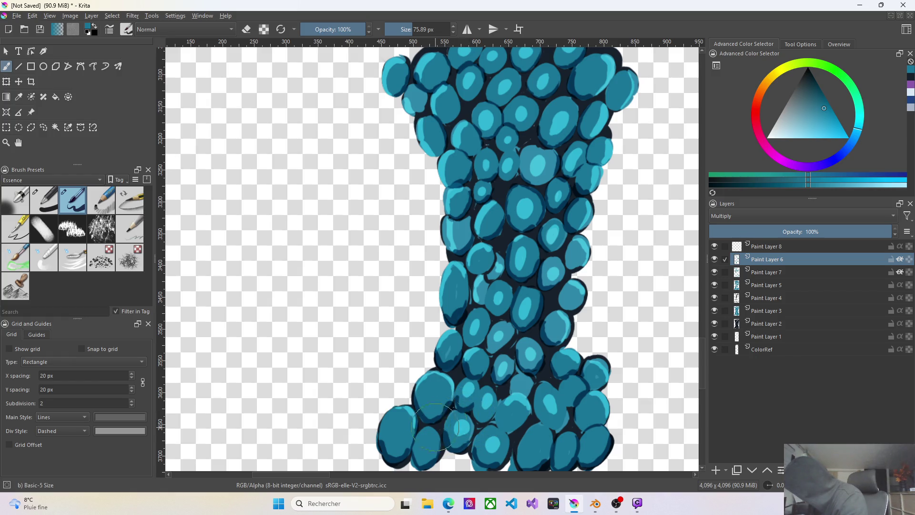
drag(427, 423, 420, 432)
key(ctrl+z)
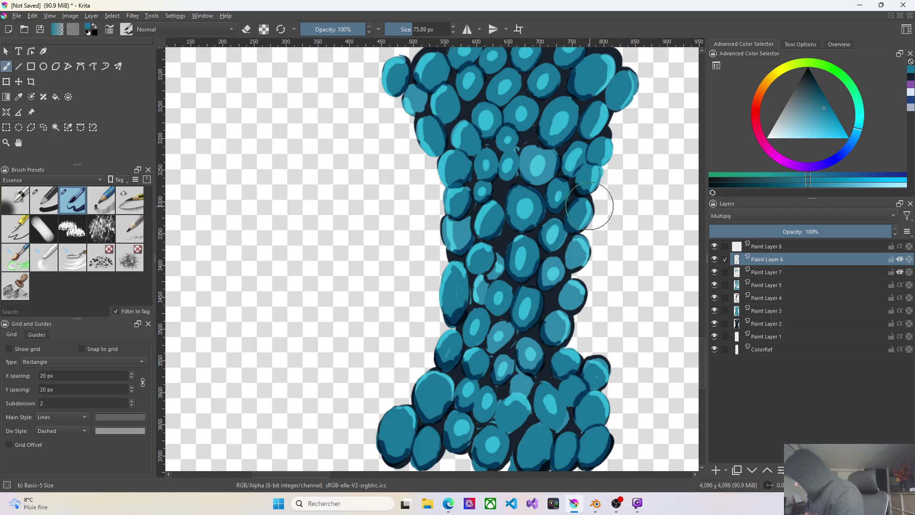
scroll(595, 183, down, 1)
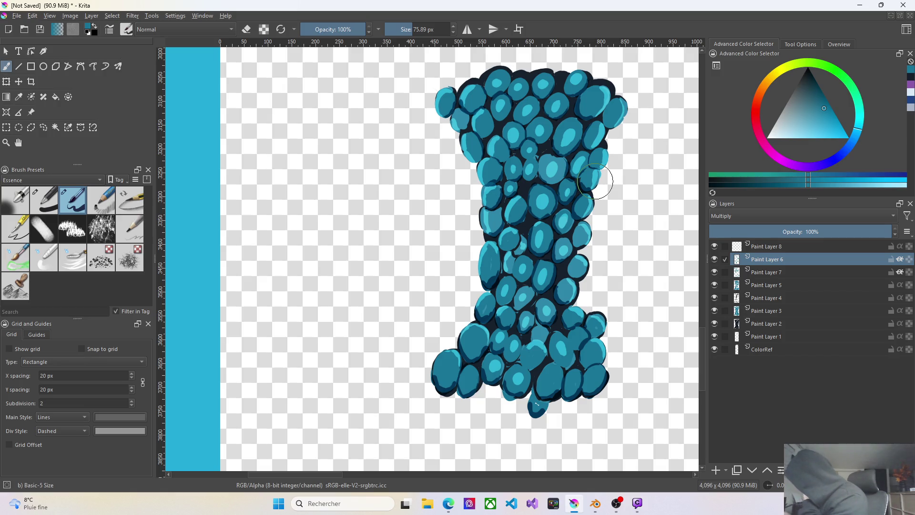
click(782, 273)
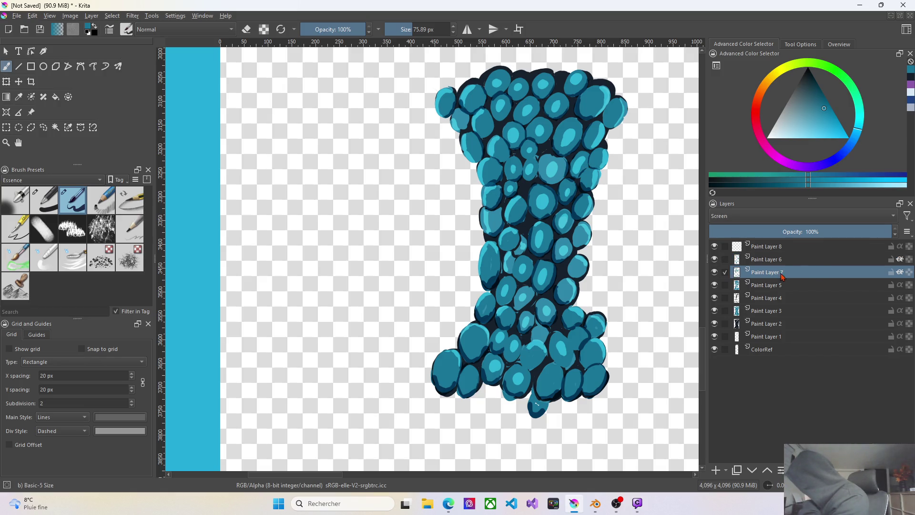
Lower the Paint Layer 7 highlight opacity and tone Paint Layer 6 shading down to 73%
mouse_move(875, 230)
mouse_down()
mouse_move(749, 224)
mouse_move(777, 223)
mouse_up()
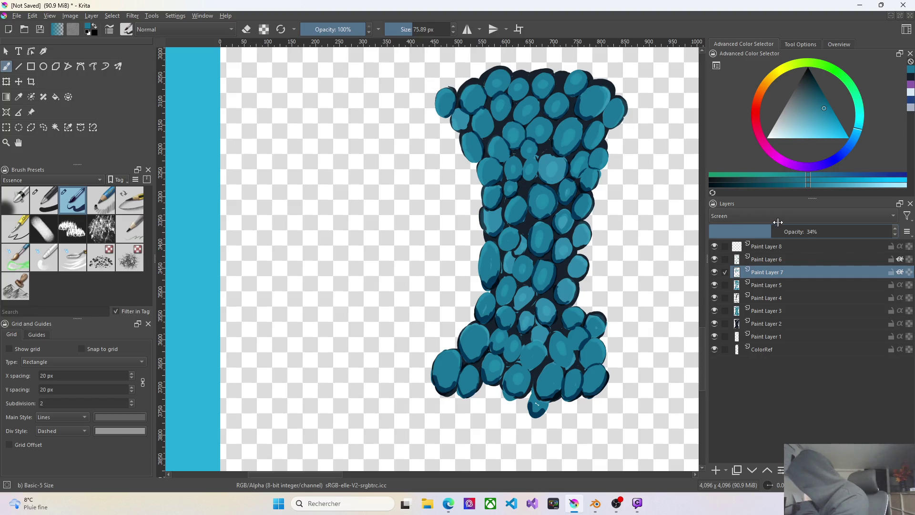
click(782, 257)
mouse_move(836, 231)
mouse_down()
mouse_move(772, 232)
mouse_move(839, 233)
mouse_up()
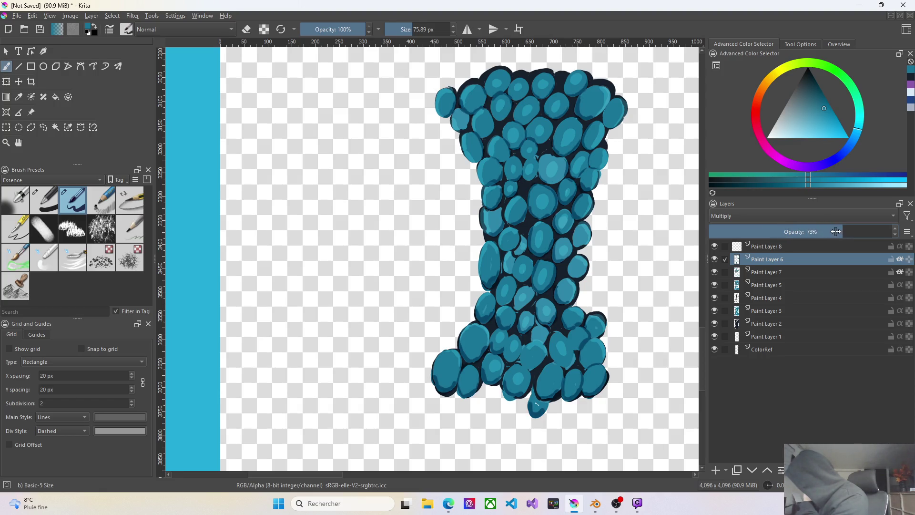
Compare the column with Paint Layers 4 and 3 hidden and shown, then make Paint Layer 3 active
click(715, 296)
click(718, 299)
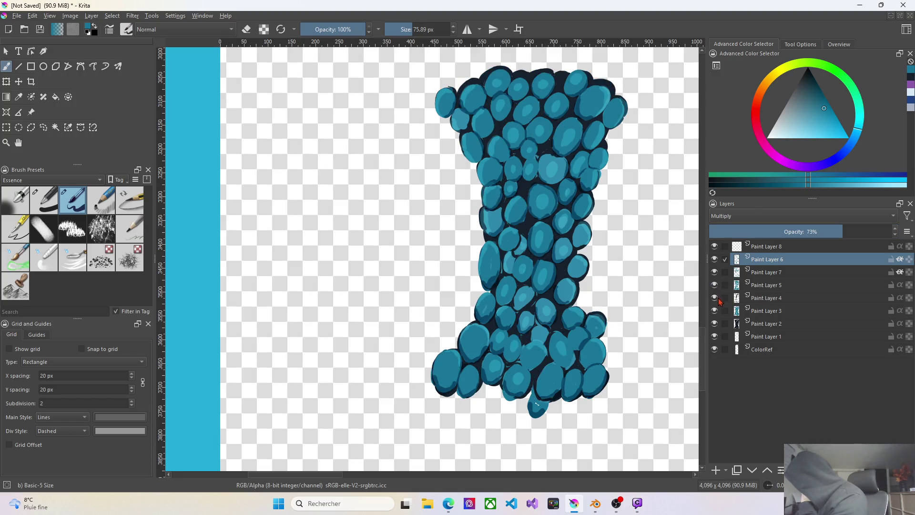
click(715, 310)
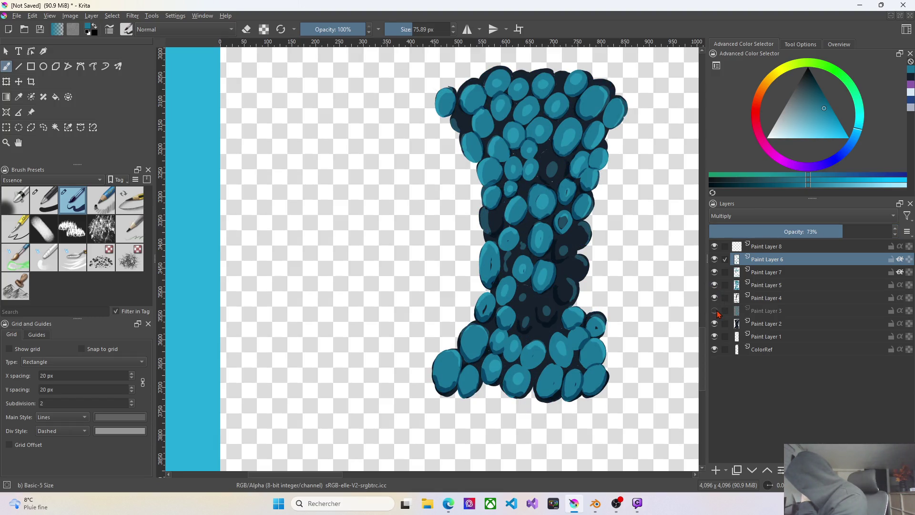
click(715, 311)
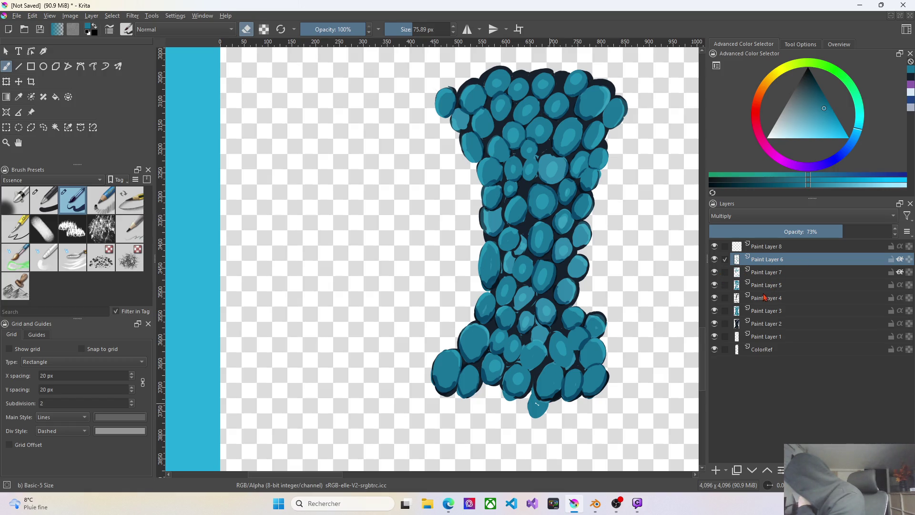
click(715, 324)
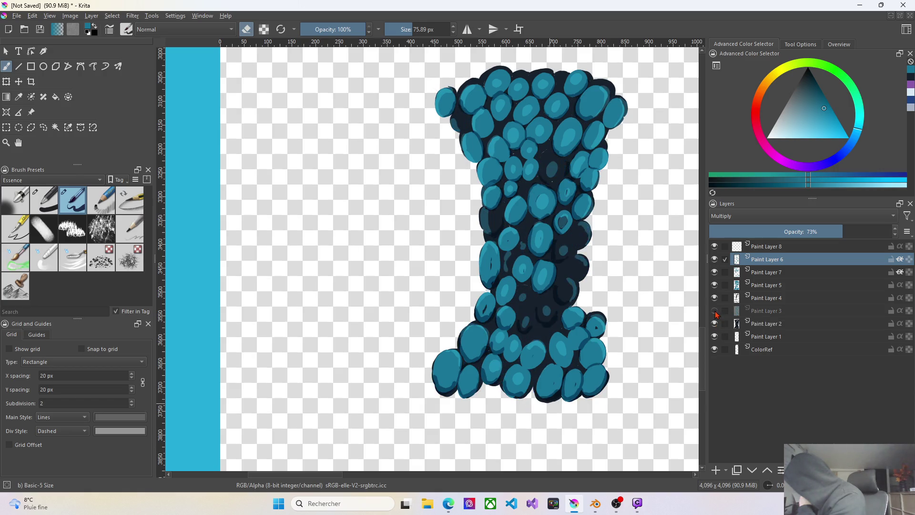
click(714, 316)
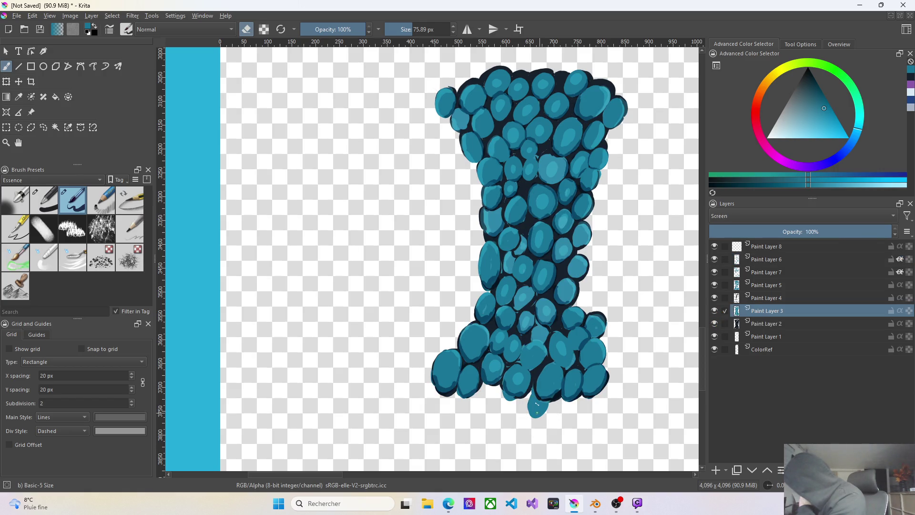
Erase the stray blob below the column, then compare with Paint Layers 6, 7, 5 and 4 briefly hidden
drag(535, 414, 532, 402)
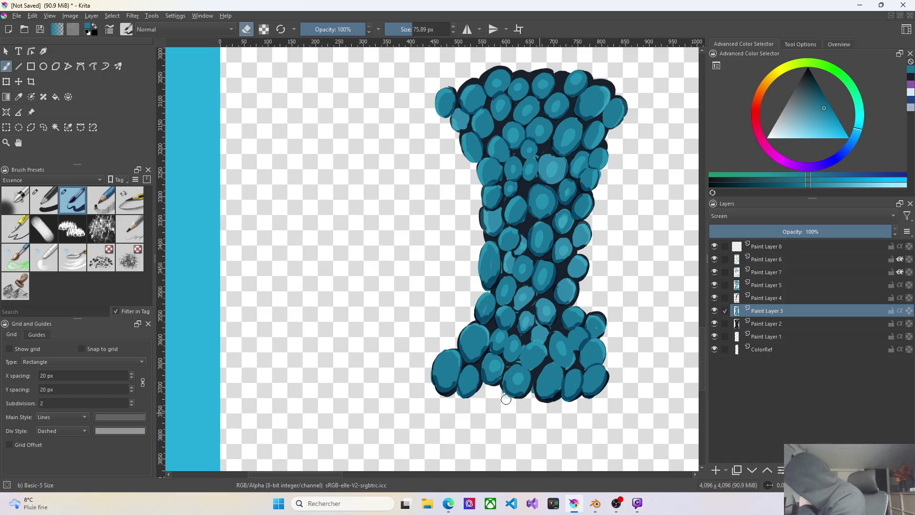
click(777, 261)
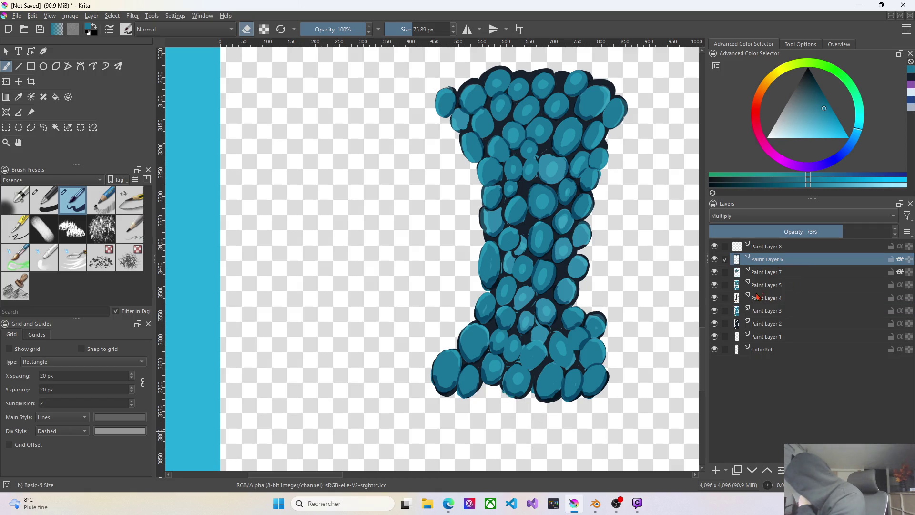
key(Page_Up)
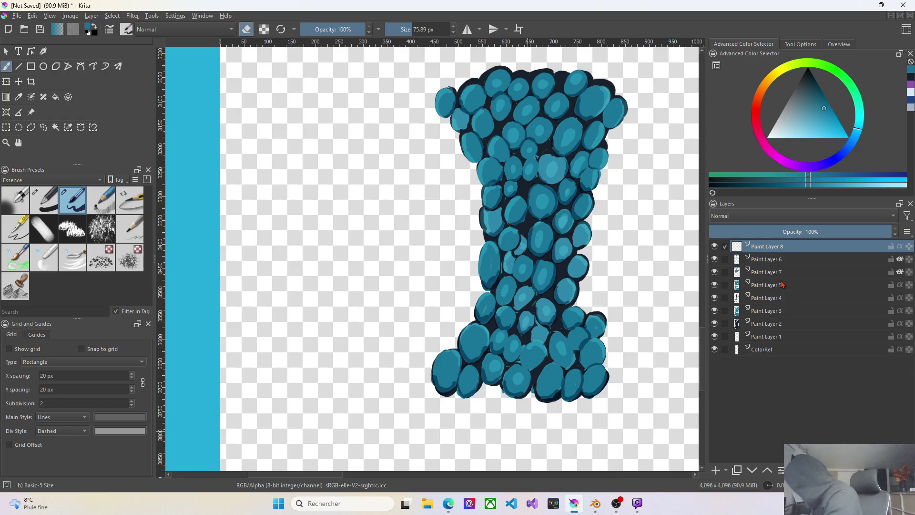
click(716, 259)
click(715, 272)
click(715, 286)
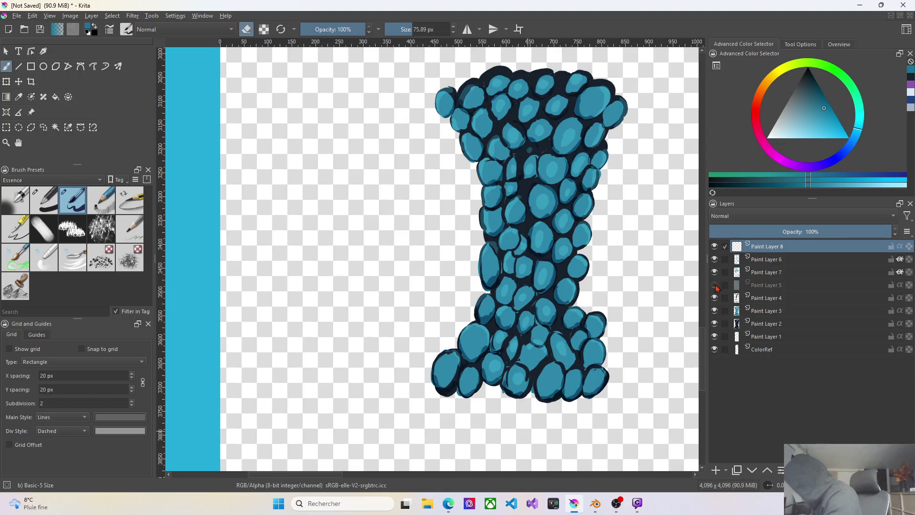
click(716, 298)
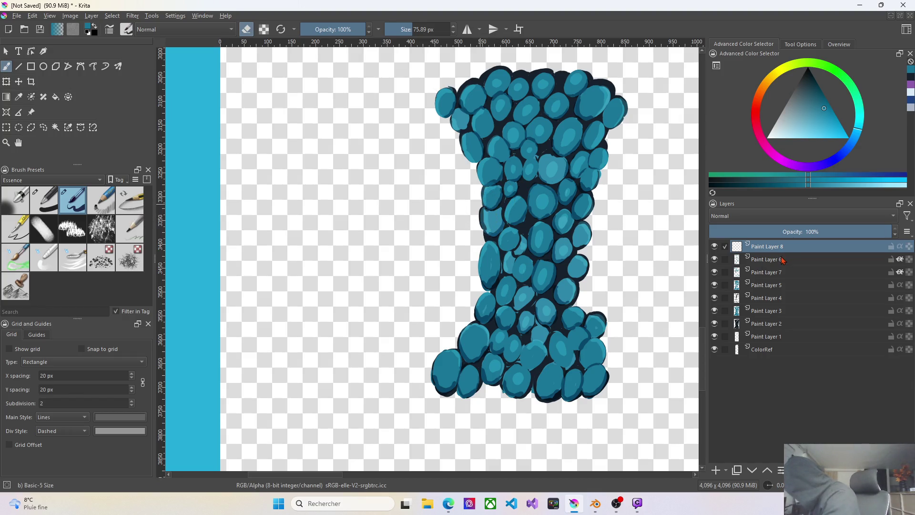
Step down the layer stack from Paint Layer 6 through 7 and 5 to Paint Layer 4
click(772, 260)
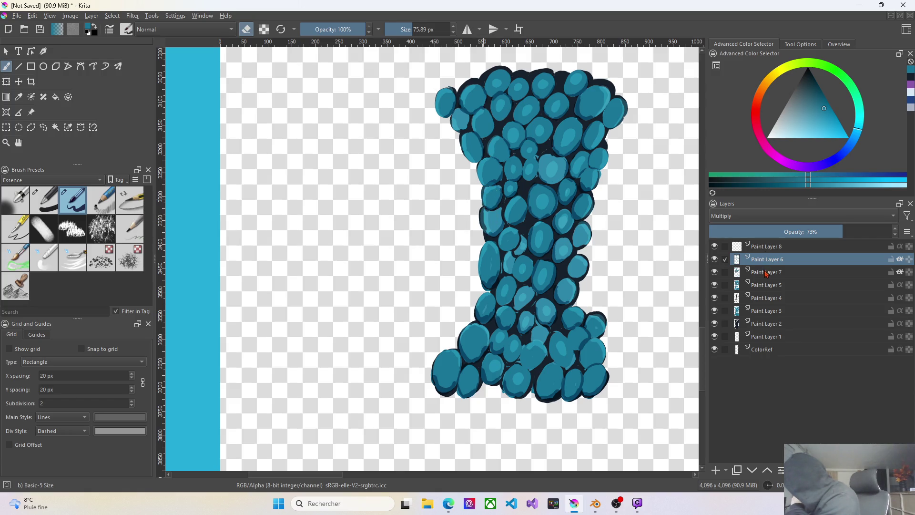
key(Page_Down)
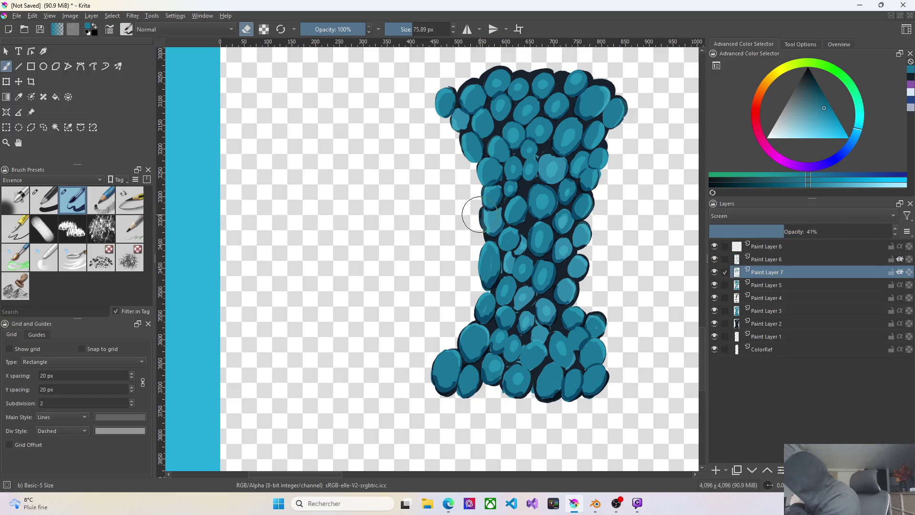
key(Page_Down)
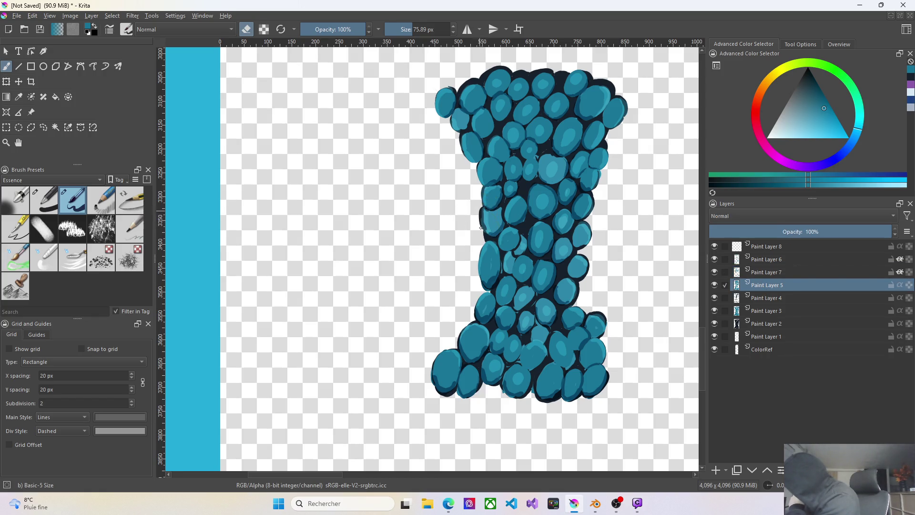
key(Page_Down)
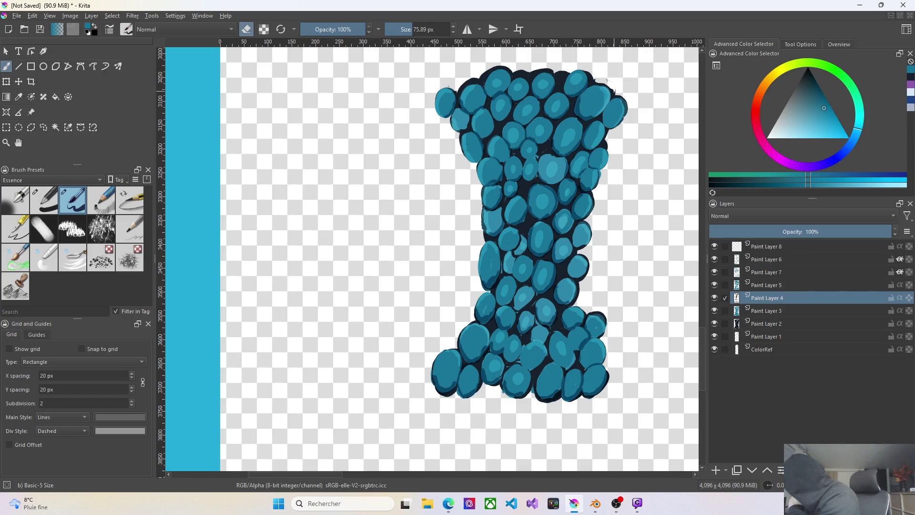
Erase stray marks and rough bits along the column's top edge on Paint Layer 4
drag(620, 92, 601, 75)
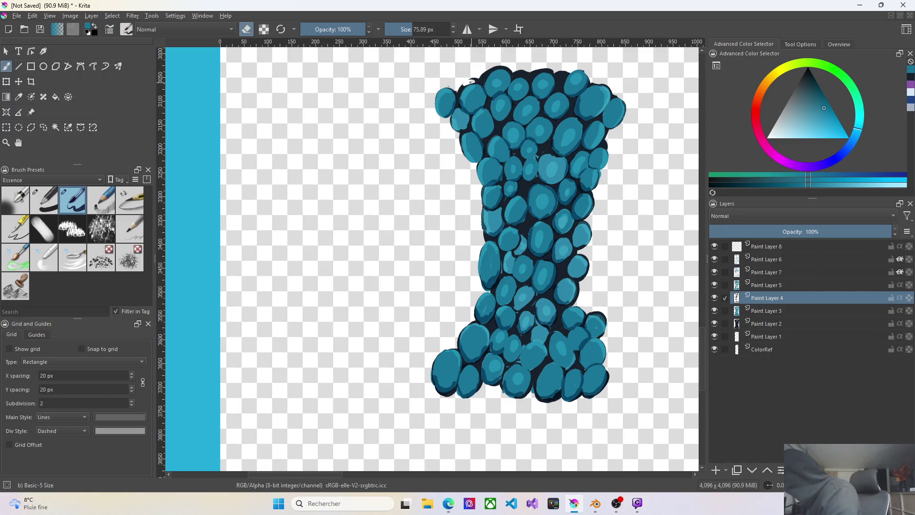
drag(457, 91, 472, 81)
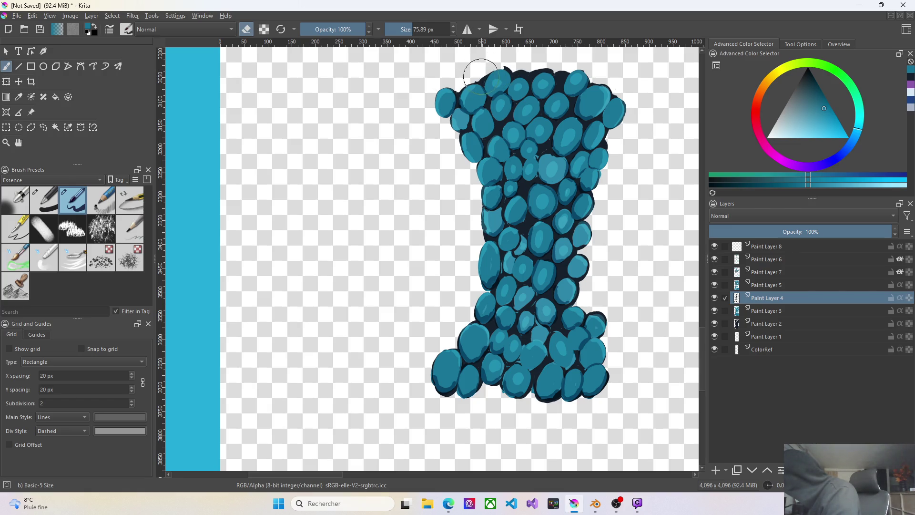
drag(487, 71, 502, 68)
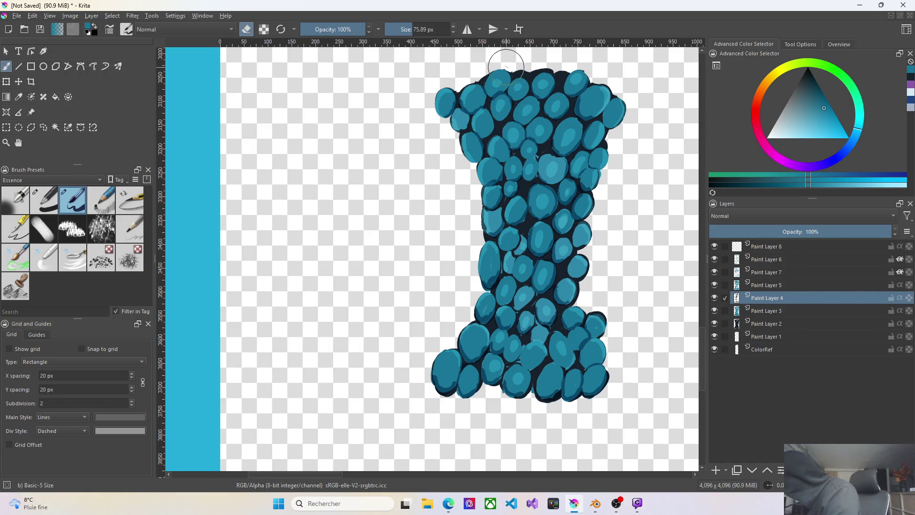
click(528, 68)
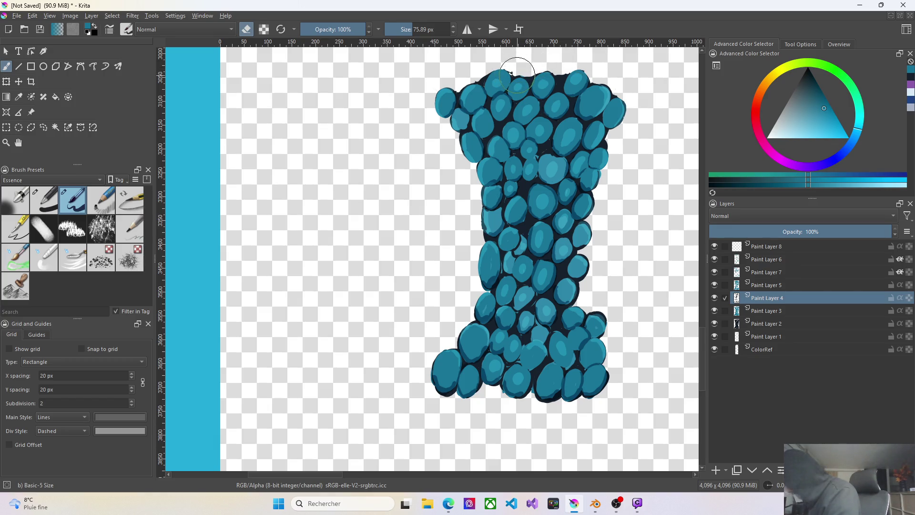
Try and undo outline strokes on the top and lower-right edges, then move to Paint Layer 8
drag(516, 70, 527, 66)
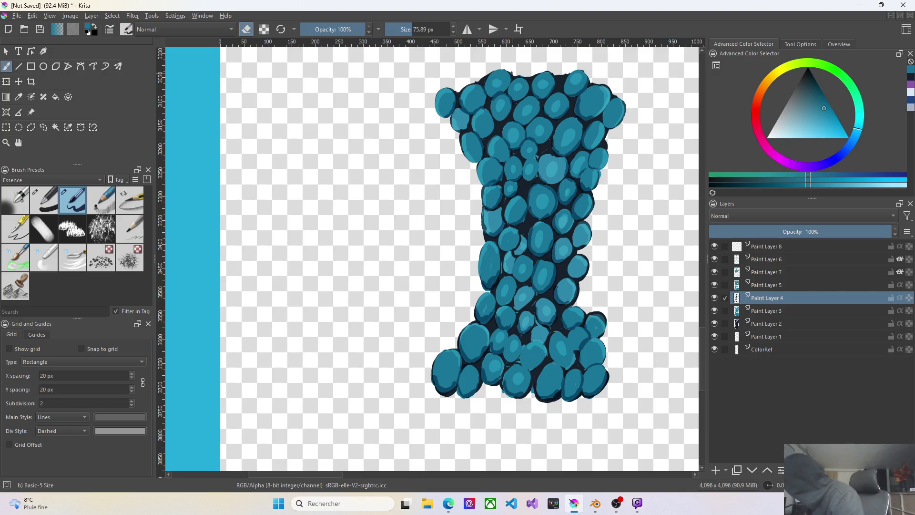
key(ctrl+z)
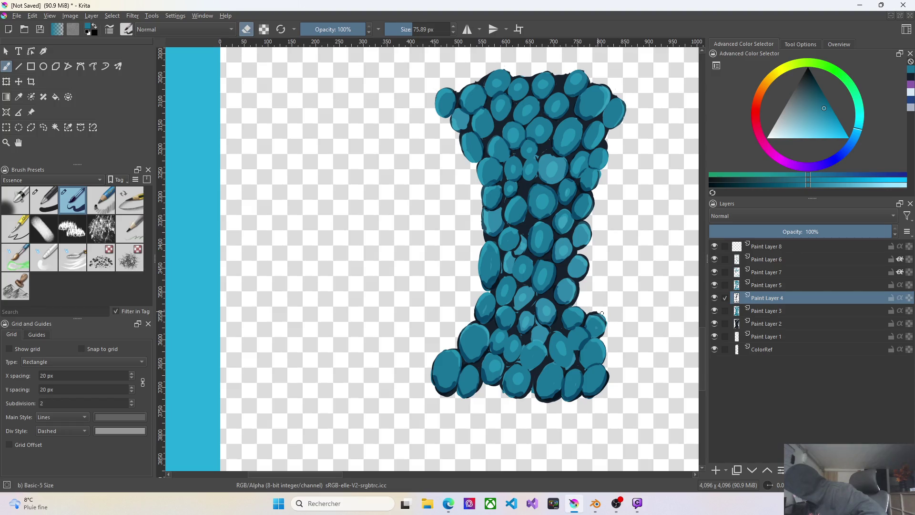
drag(609, 322, 594, 399)
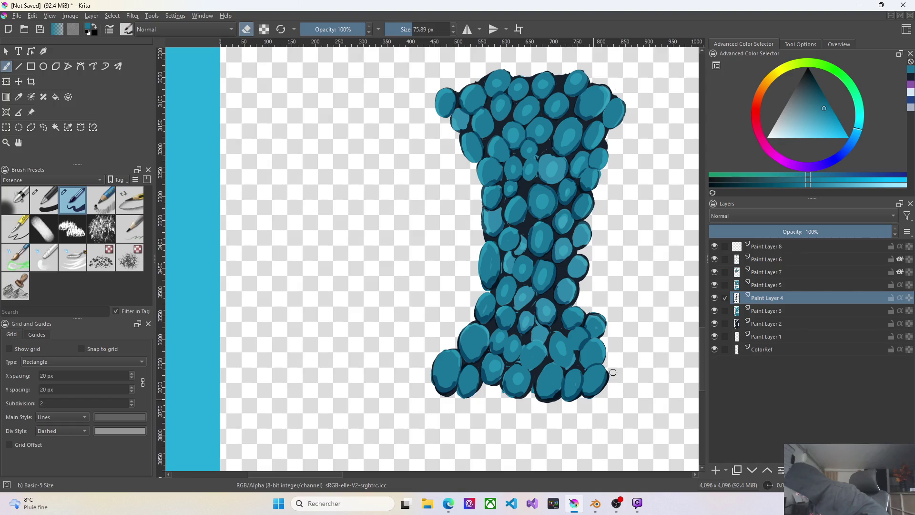
key(ctrl+z)
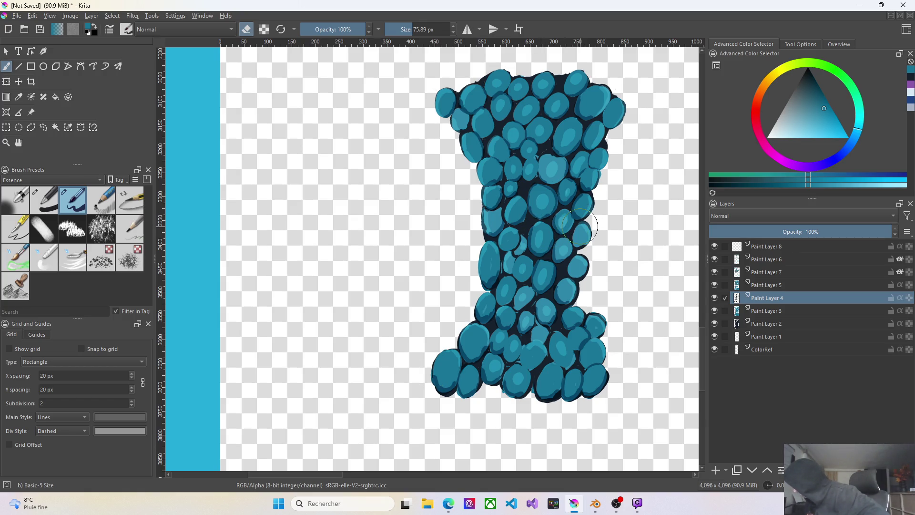
click(773, 246)
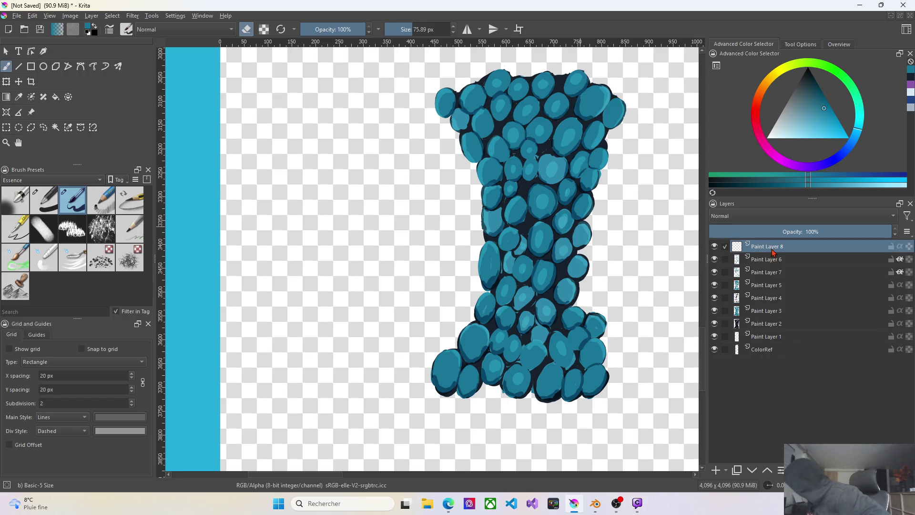
On Paint Layer 7, add faint highlights to the lower cells, top-left blob and top-right edge
click(772, 259)
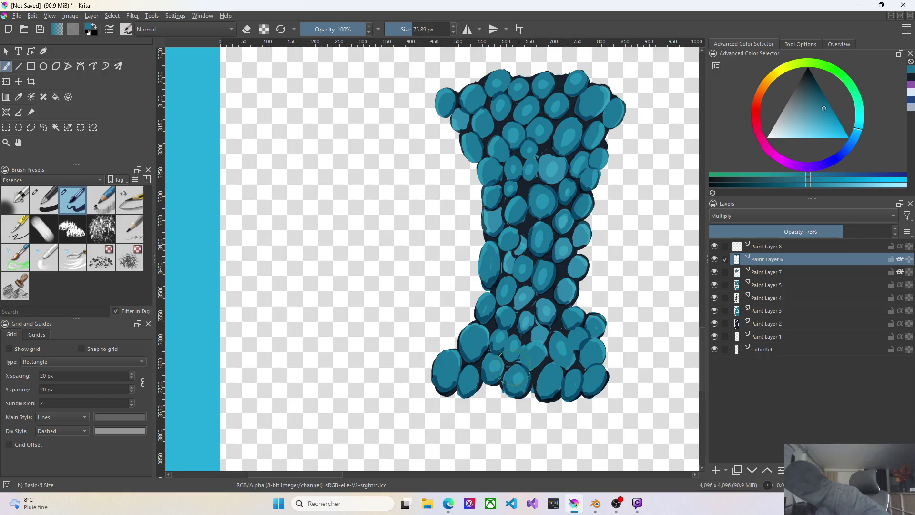
click(763, 277)
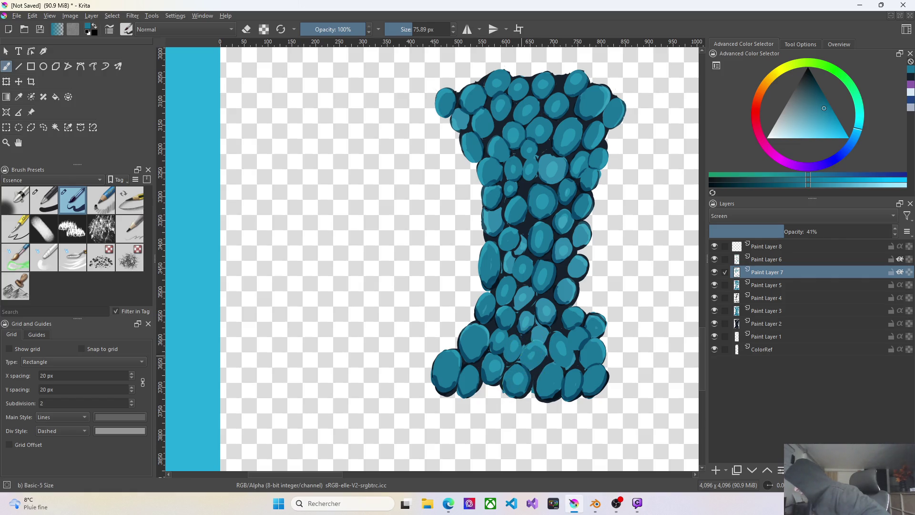
drag(529, 351, 538, 341)
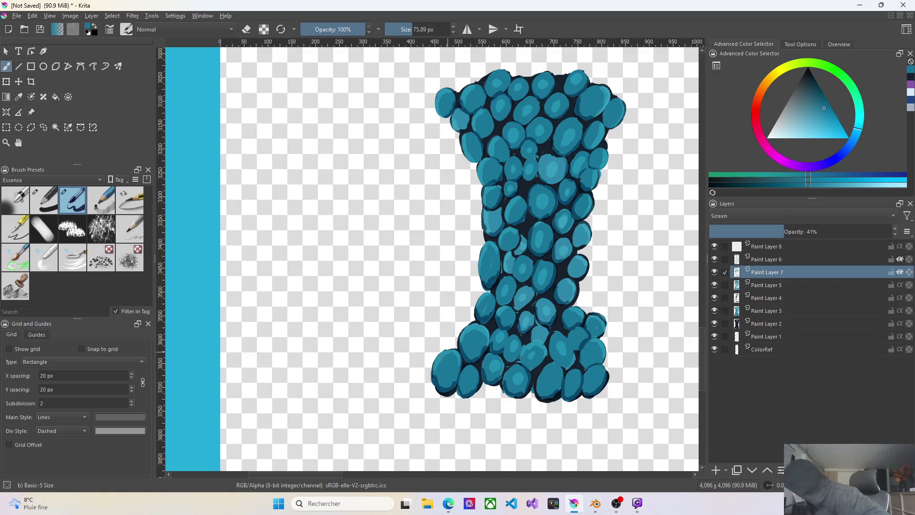
click(435, 371)
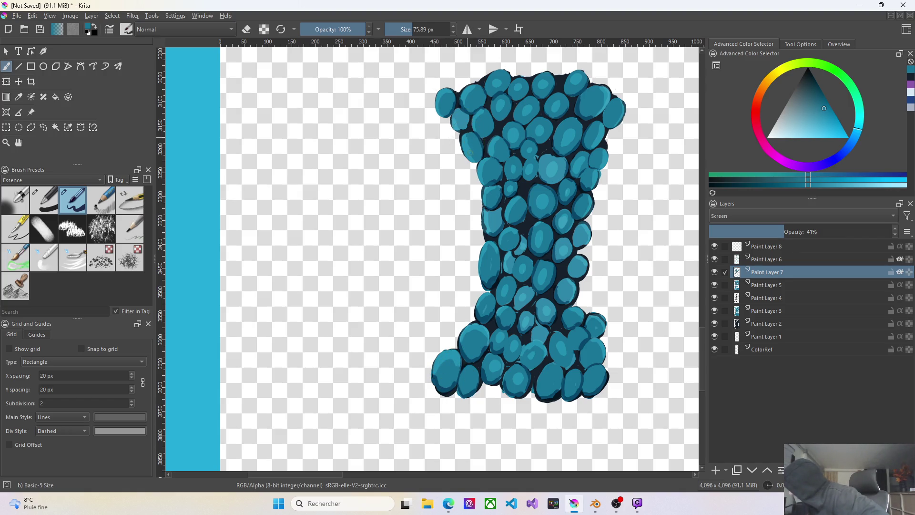
drag(456, 139, 445, 93)
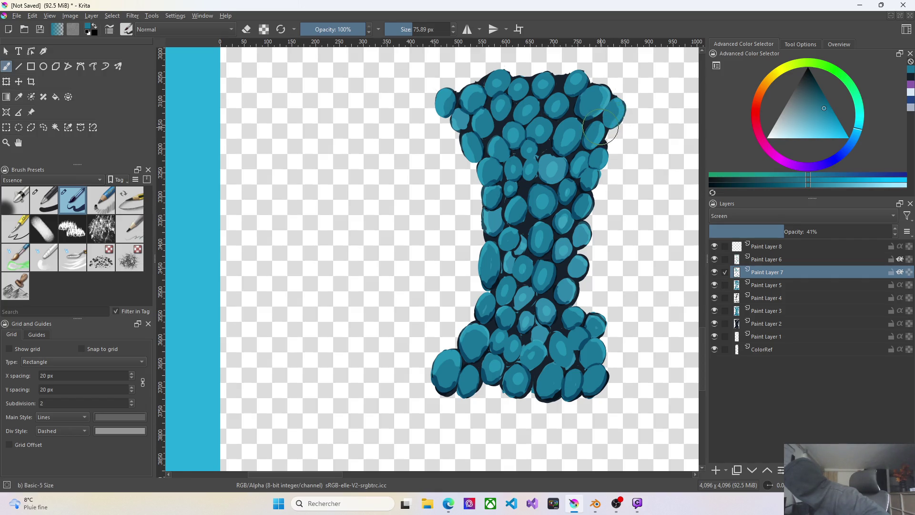
drag(606, 139, 607, 168)
Darken the right-side gap, repaint the lower-right blobs, and make Paint Layer 8 the working layer
drag(571, 283, 567, 323)
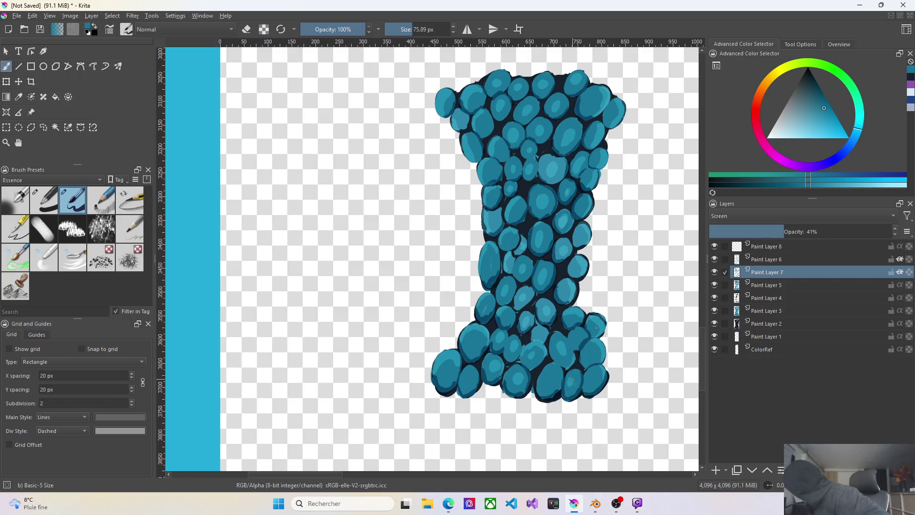
drag(593, 375, 604, 370)
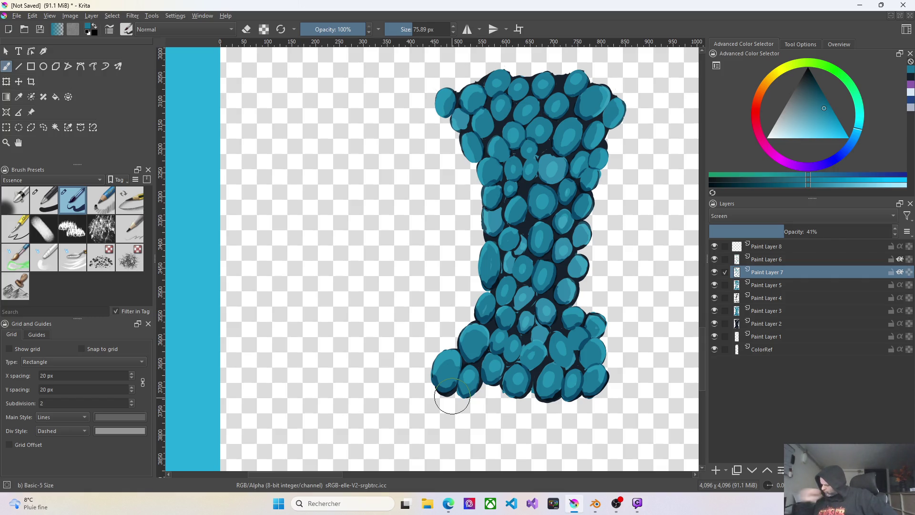
click(780, 246)
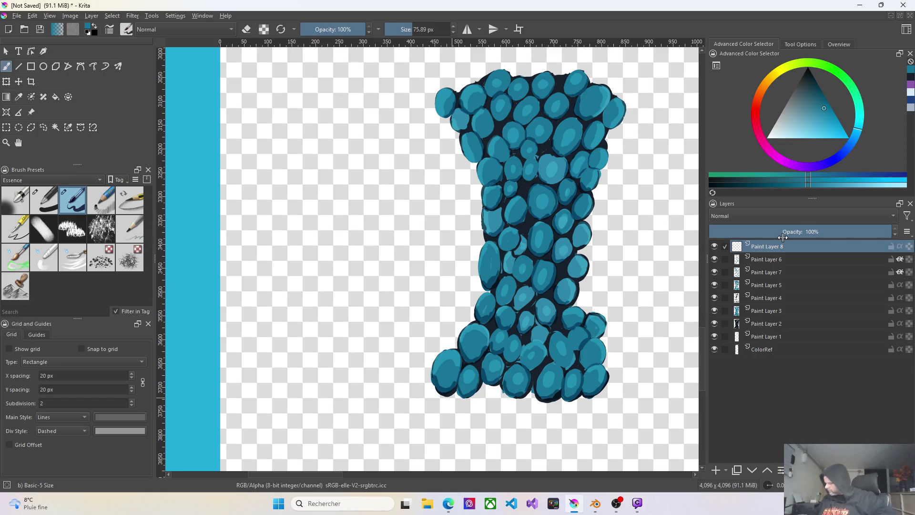
scroll(783, 238, down, 2)
scroll(783, 238, down, 3)
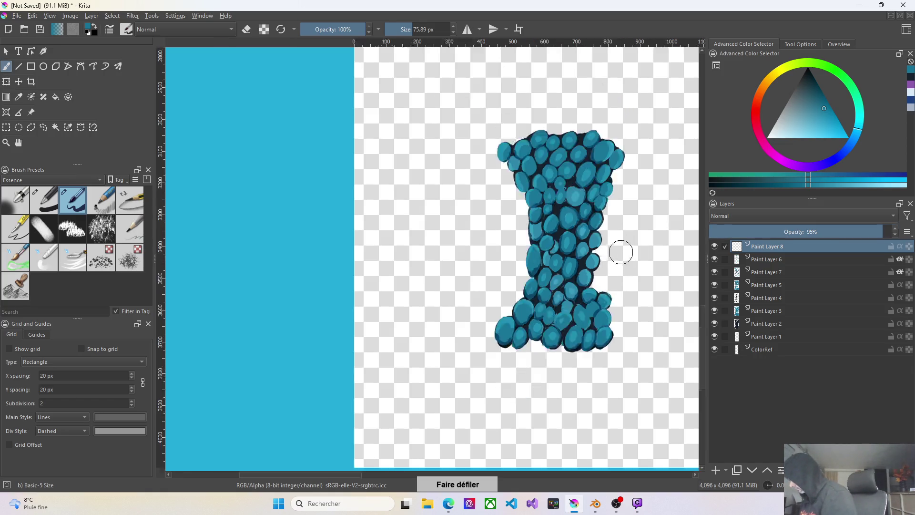
scroll(622, 251, down, 5)
drag(712, 270, 708, 181)
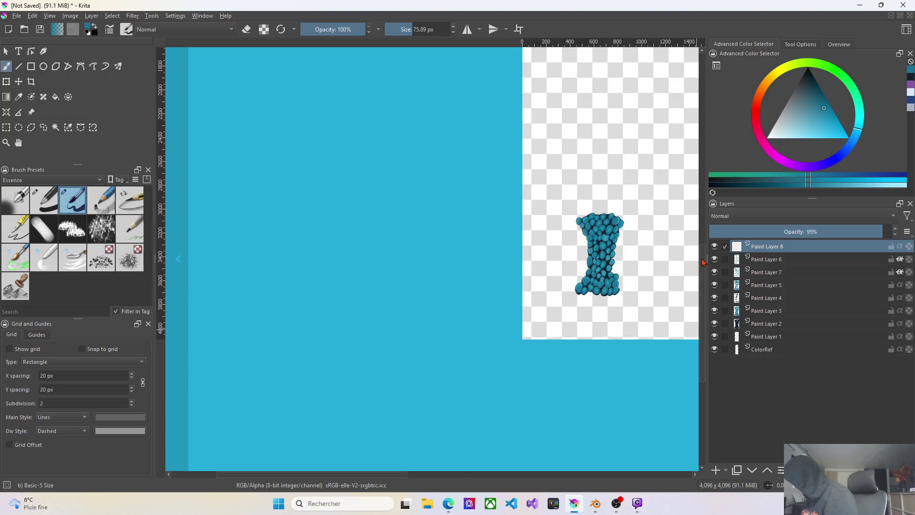
scroll(695, 176, up, 3)
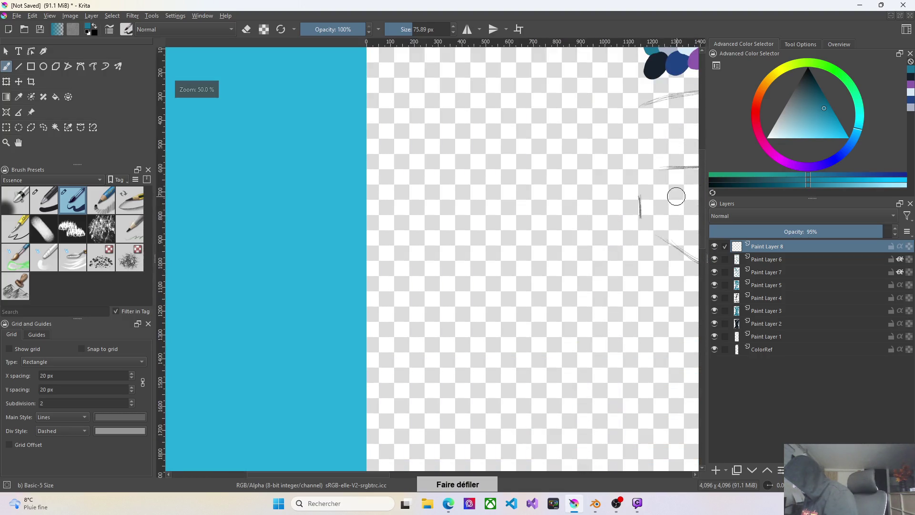
scroll(674, 194, up, 2)
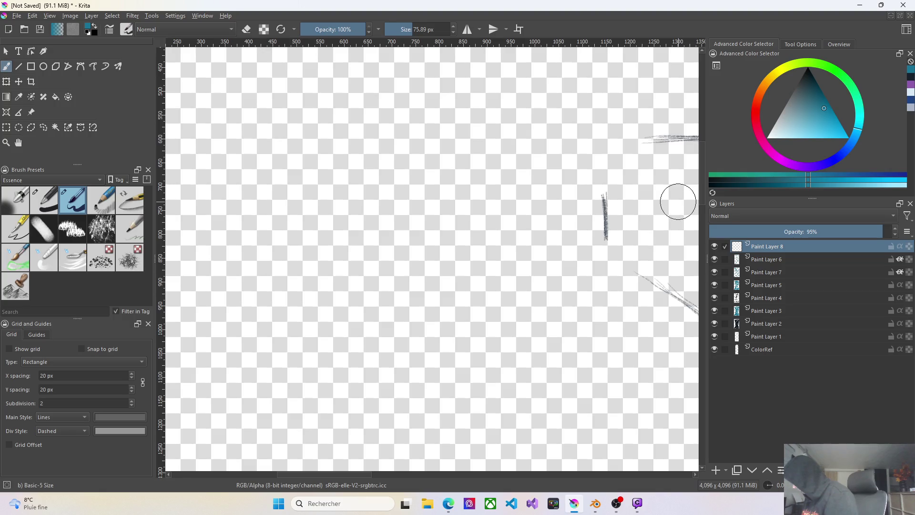
Rectangle-select the vertical guide stroke on Paint Layer 1, then switch to Paint Layer 2 with the colour sampler
click(769, 337)
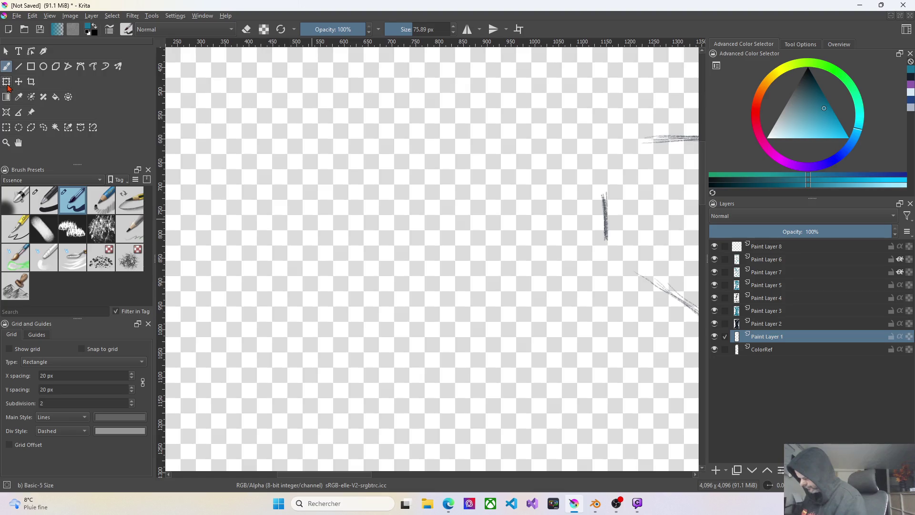
click(6, 127)
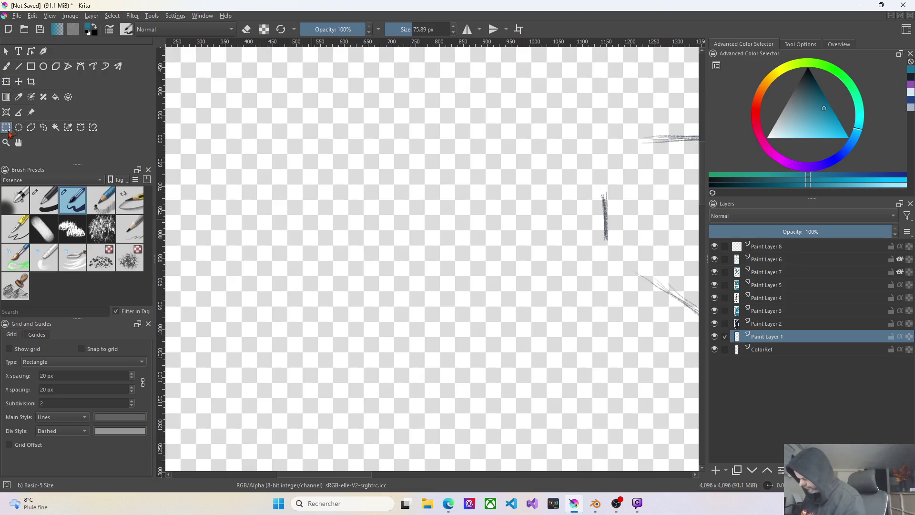
drag(575, 177, 631, 273)
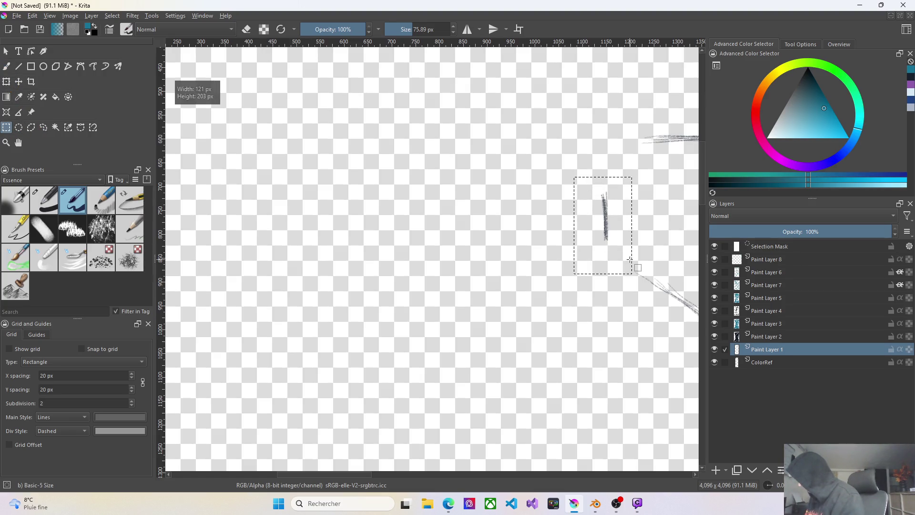
key(t)
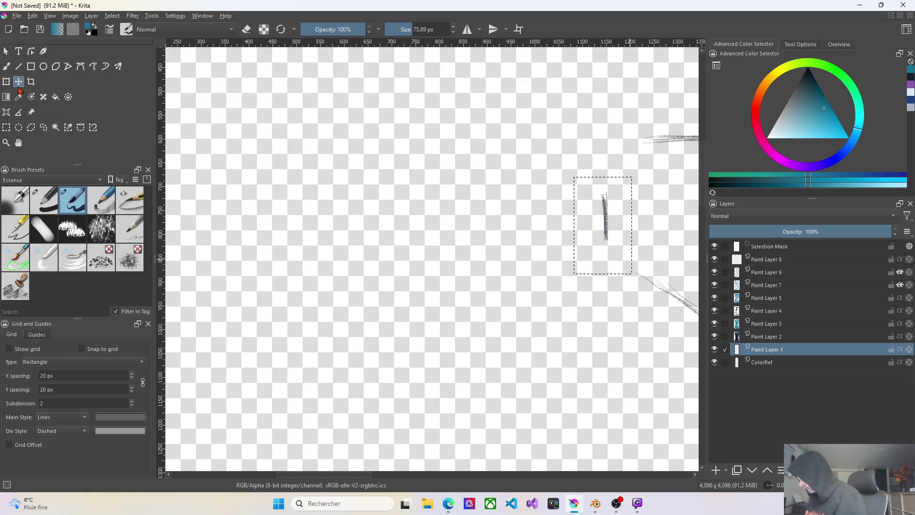
scroll(619, 274, down, 5)
scroll(404, 323, down, 2)
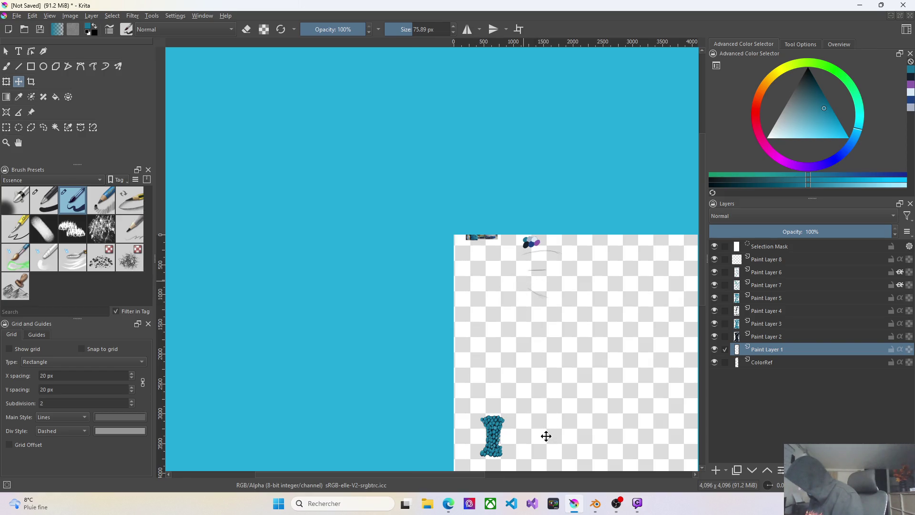
scroll(543, 433, up, 1)
scroll(548, 433, up, 1)
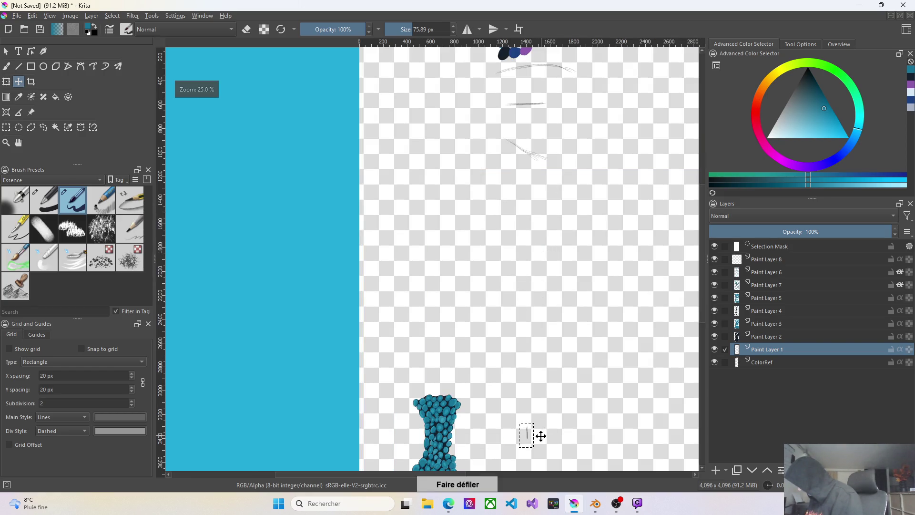
scroll(543, 434, up, 2)
drag(703, 259, 702, 290)
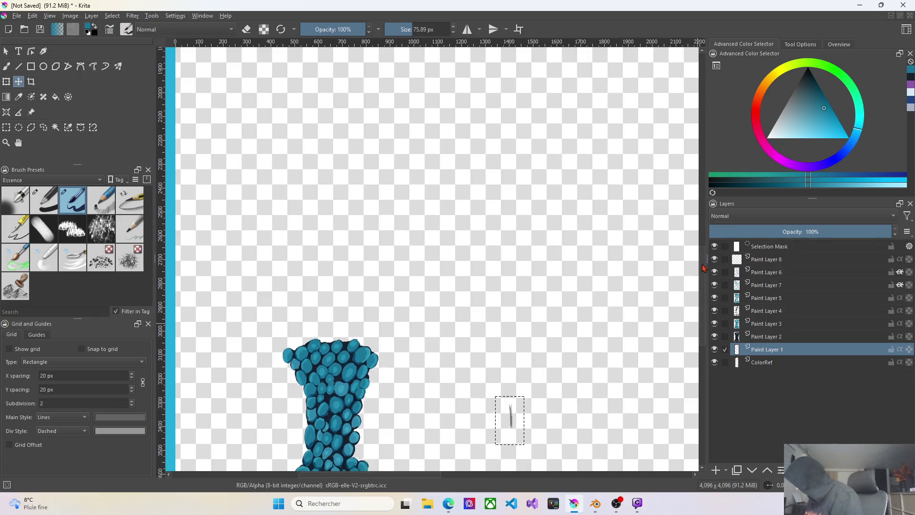
scroll(631, 270, up, 1)
scroll(531, 267, up, 2)
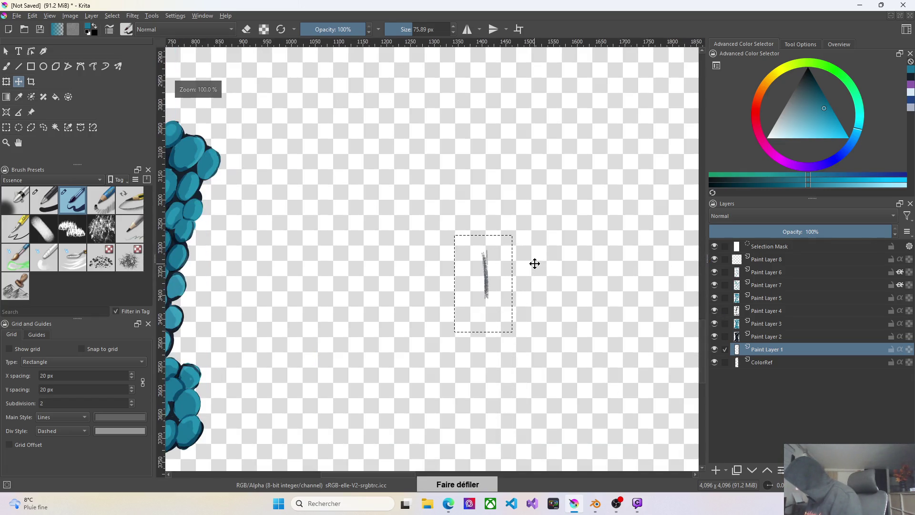
click(769, 337)
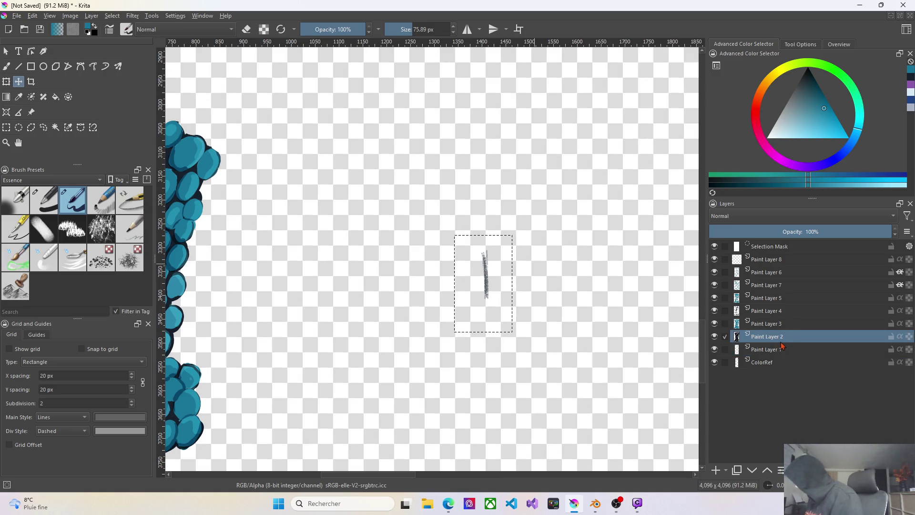
scroll(255, 368, down, 3)
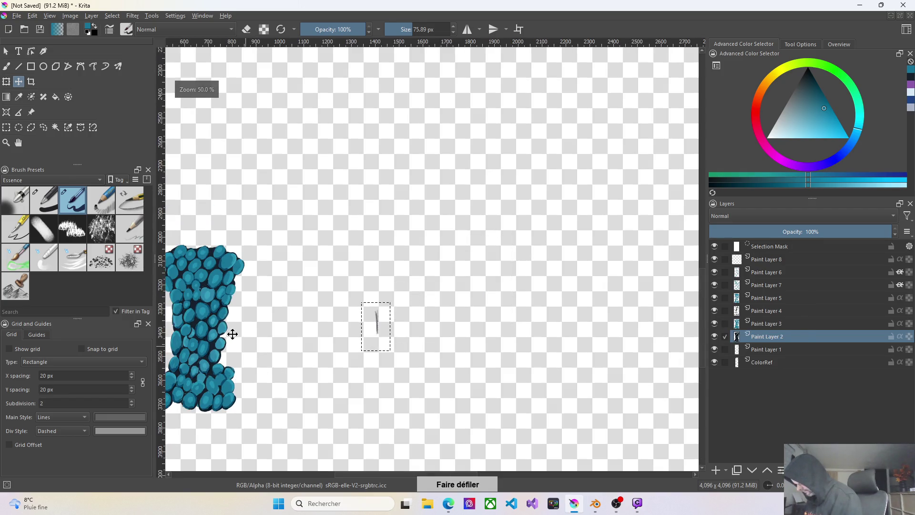
scroll(231, 333, up, 3)
key(p)
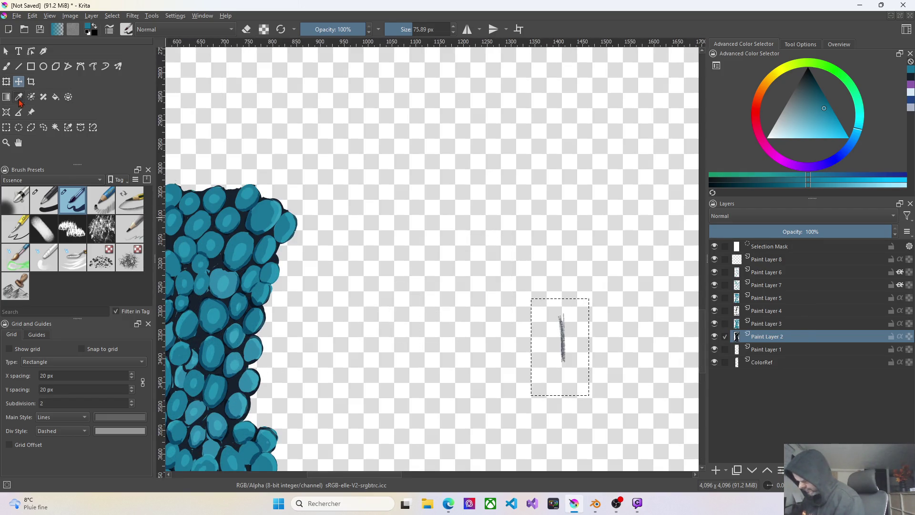
Sample the dark outline colour from the drawing and choose the smaller basic brush
click(223, 259)
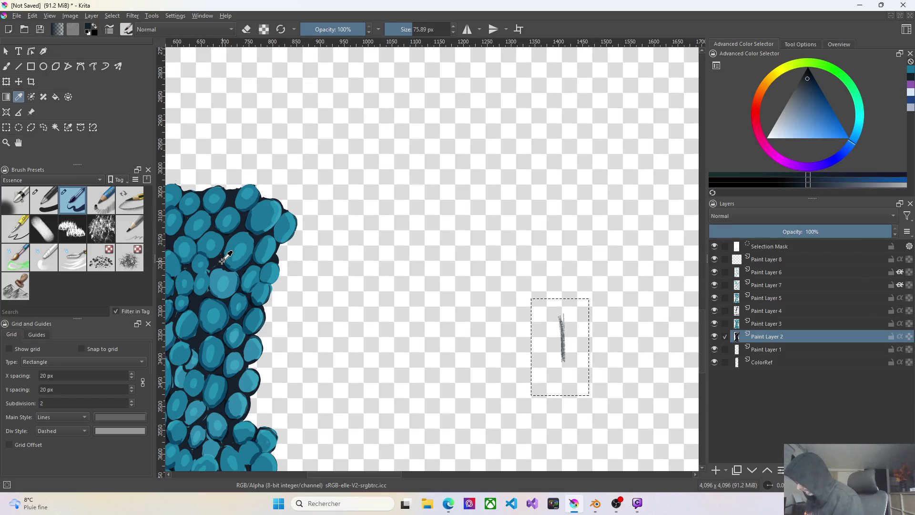
scroll(577, 333, up, 1)
click(7, 67)
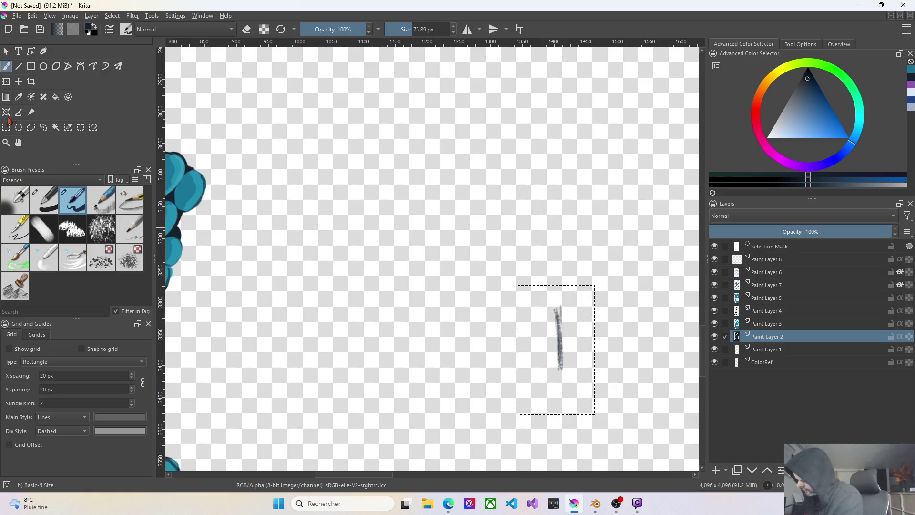
click(44, 205)
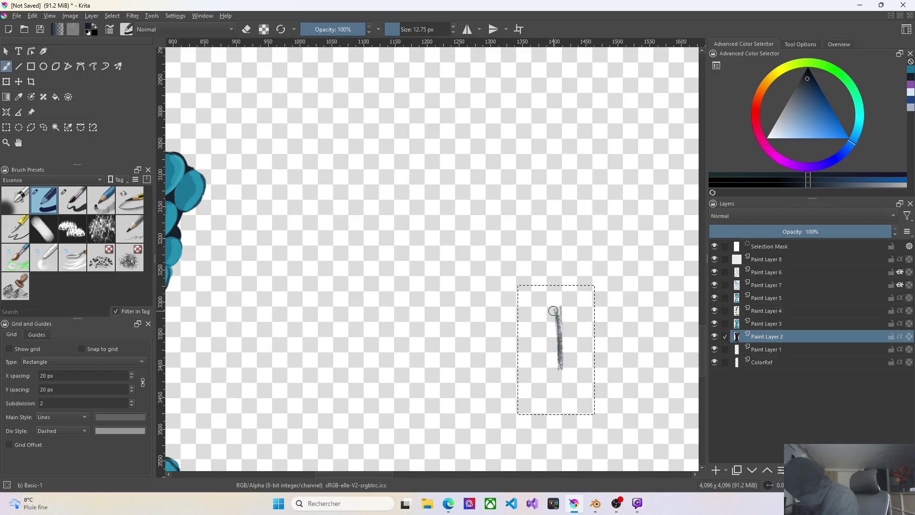
Paint a chain of dark navy blobs down the guide stroke, then select the selection mask layer
mouse_move(548, 311)
mouse_down()
mouse_move(542, 348)
mouse_move(563, 309)
mouse_move(568, 344)
mouse_move(551, 369)
mouse_move(564, 356)
mouse_up()
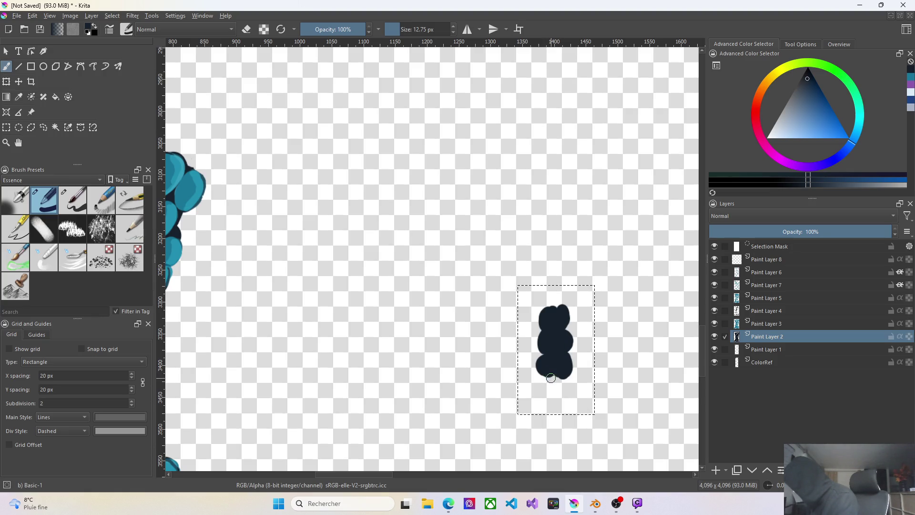
drag(555, 376, 563, 381)
drag(564, 382, 564, 382)
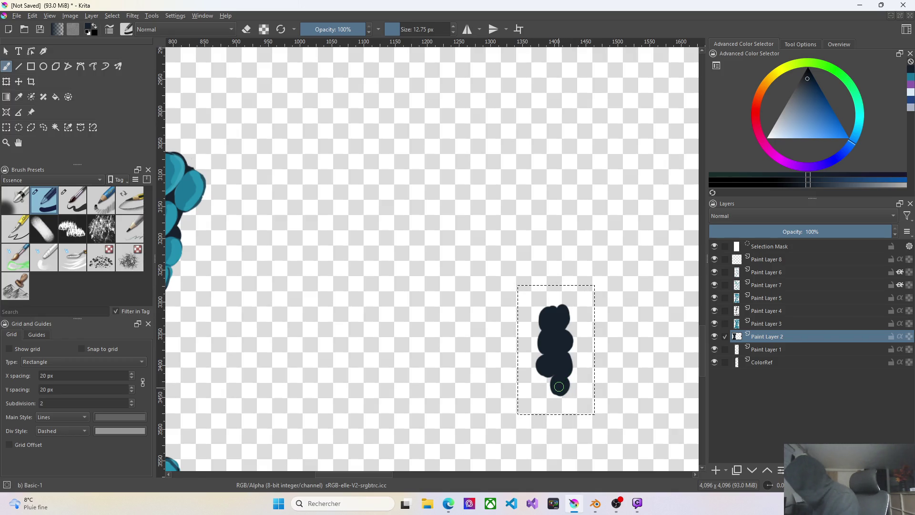
scroll(685, 392, down, 2)
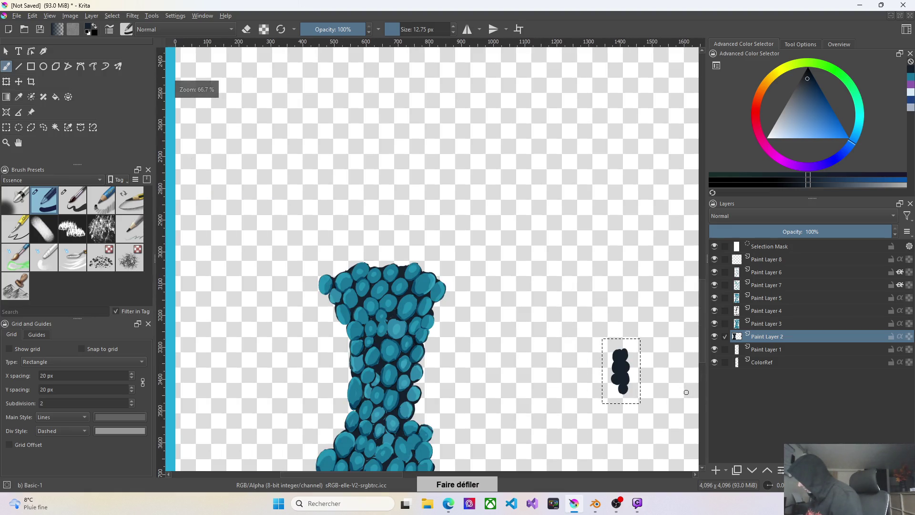
click(784, 247)
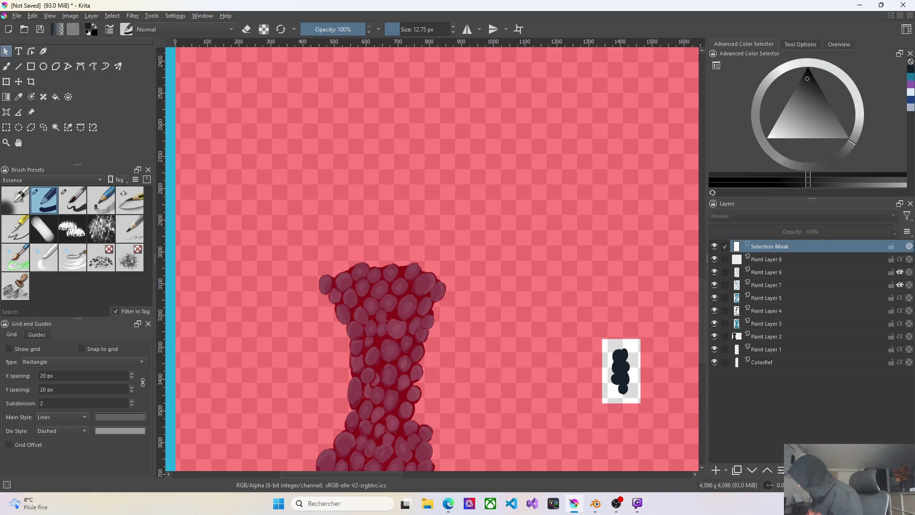
Clear the selection, pan up to the guide strokes and rectangle-select the middle horizontal stroke
key(ctrl+shift+a)
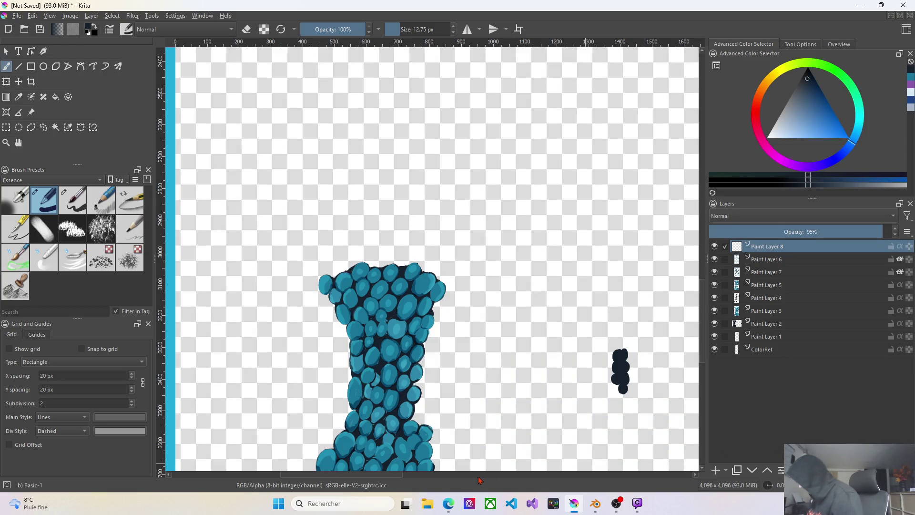
drag(361, 476, 402, 474)
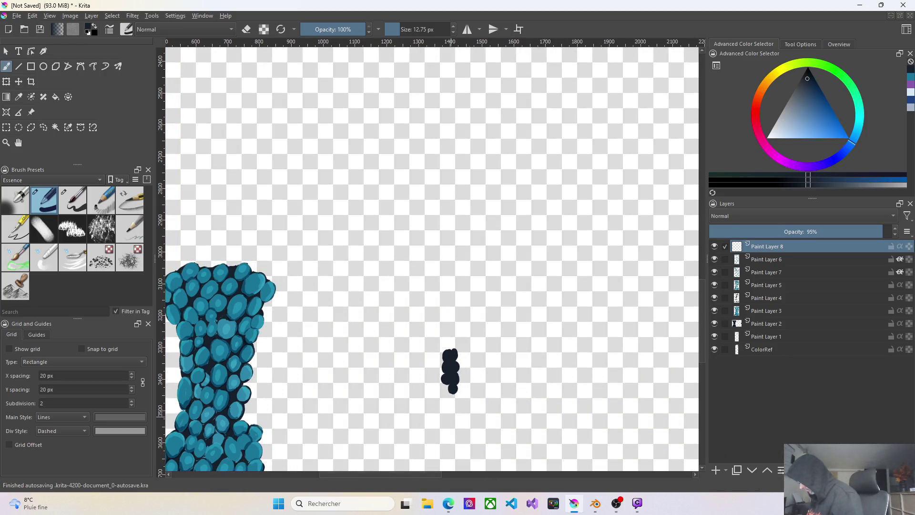
scroll(502, 145, down, 2)
scroll(502, 145, down, 2)
scroll(517, 69, up, 1)
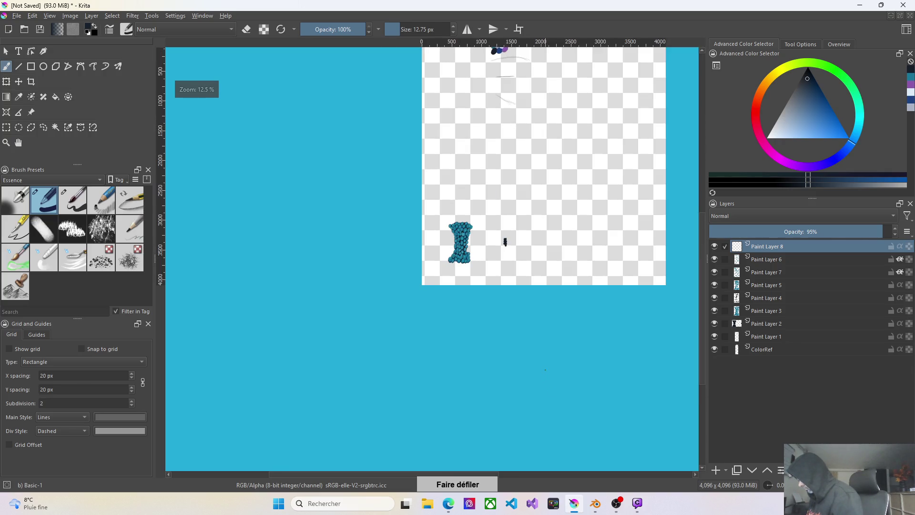
scroll(517, 70, up, 1)
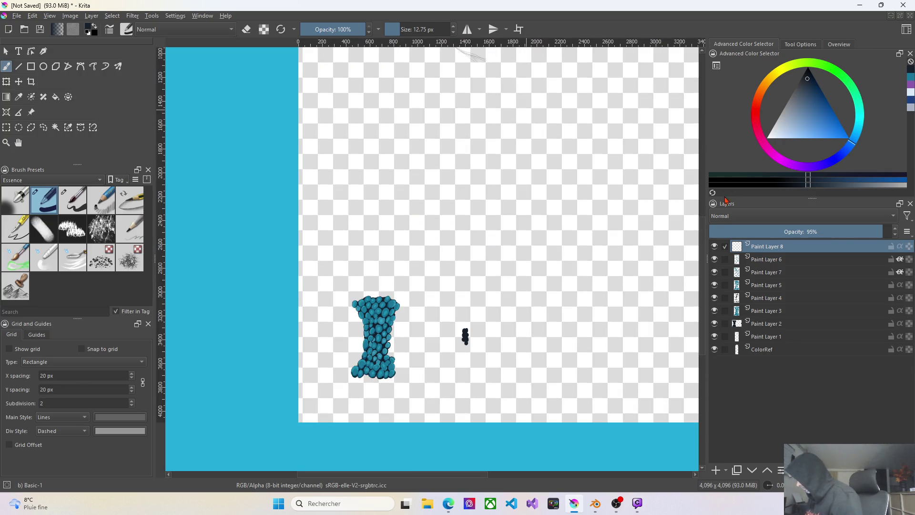
drag(702, 278, 705, 217)
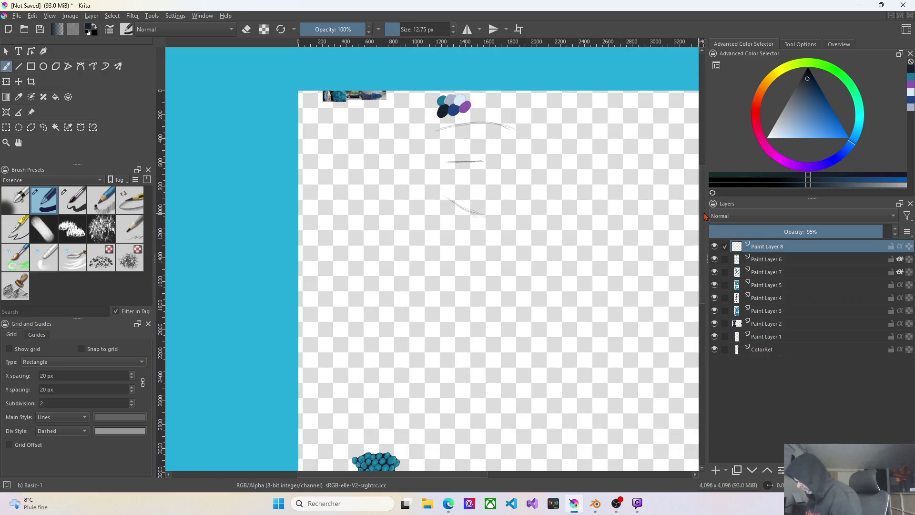
scroll(498, 137, up, 2)
scroll(498, 138, up, 2)
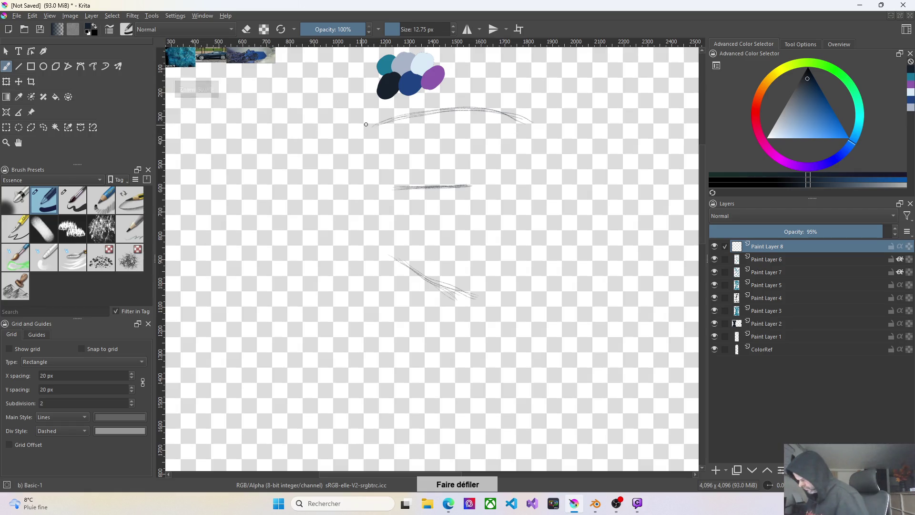
click(7, 129)
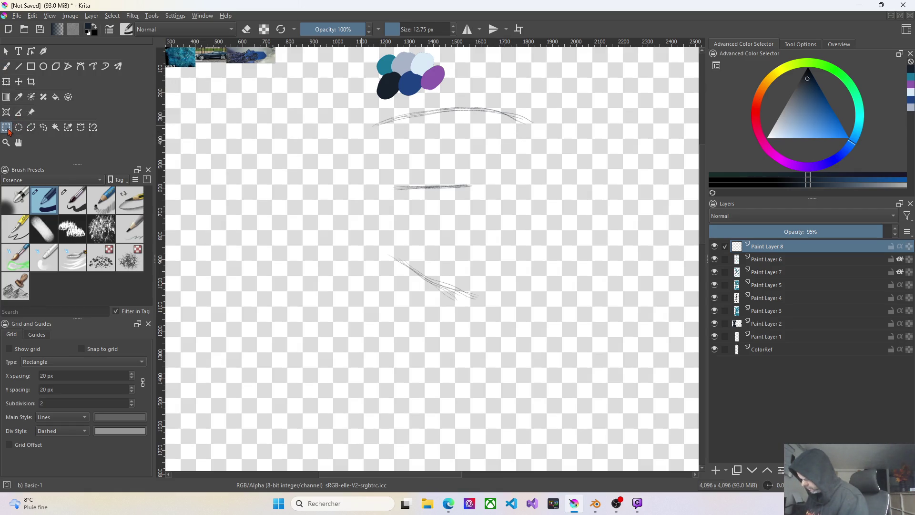
drag(372, 163, 506, 221)
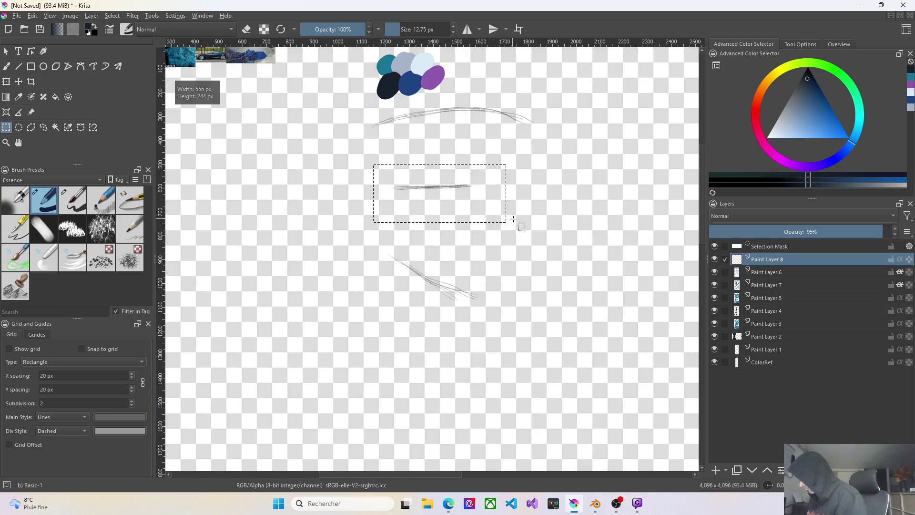
Try moving and transforming the selected area on the empty layer, then undo the move
click(19, 80)
drag(468, 190, 497, 302)
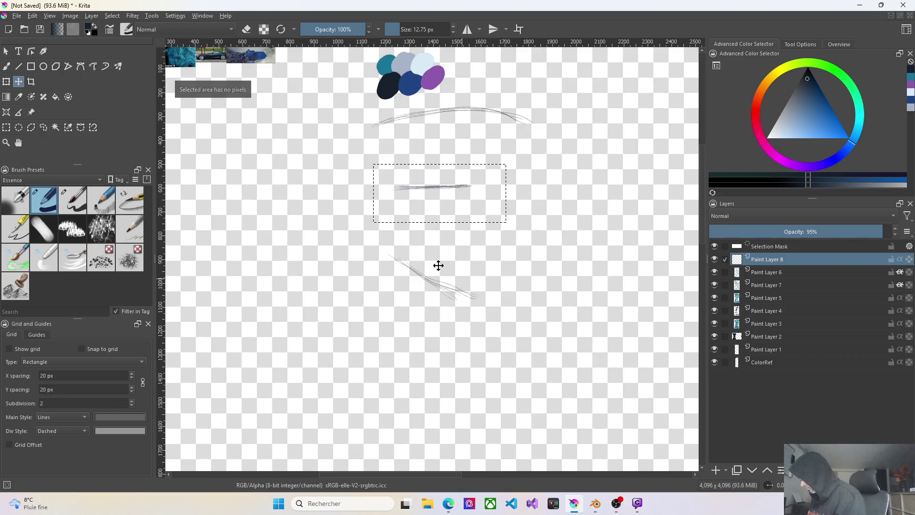
key(ctrl+t)
drag(471, 184, 499, 288)
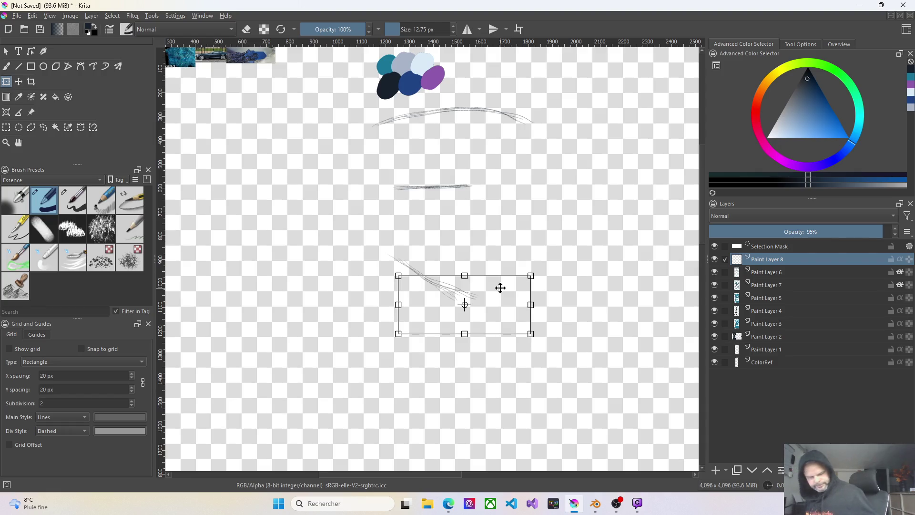
key(ctrl+z)
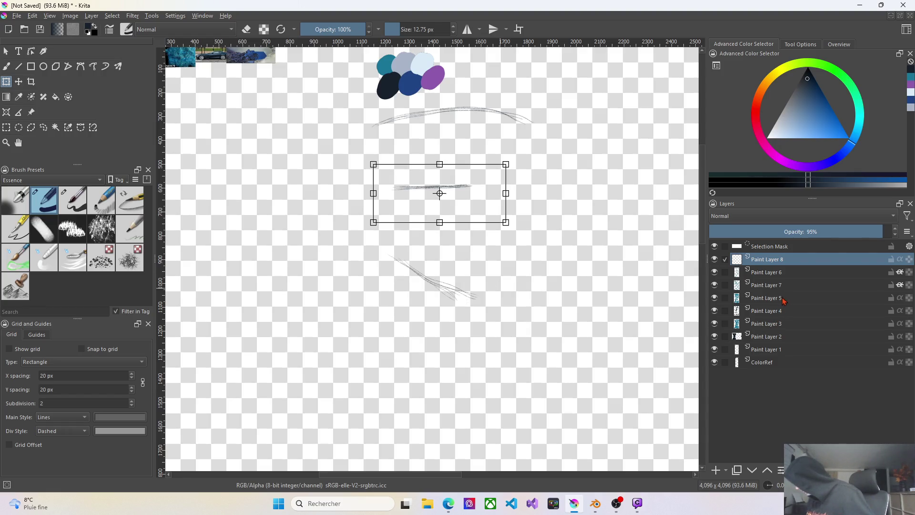
Deselect, rectangle-select the middle stroke on Paint Layer 1 and move it down to the lower right
click(782, 249)
key(ctrl+shift+a)
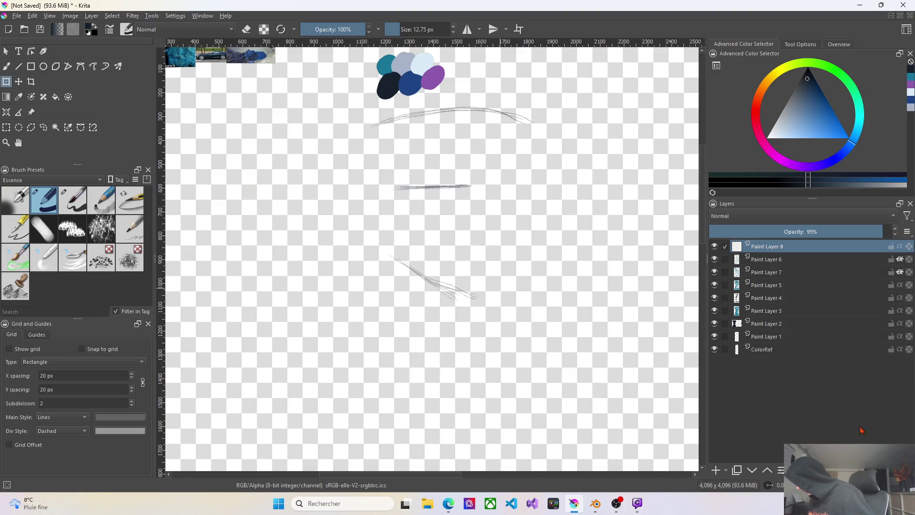
click(769, 340)
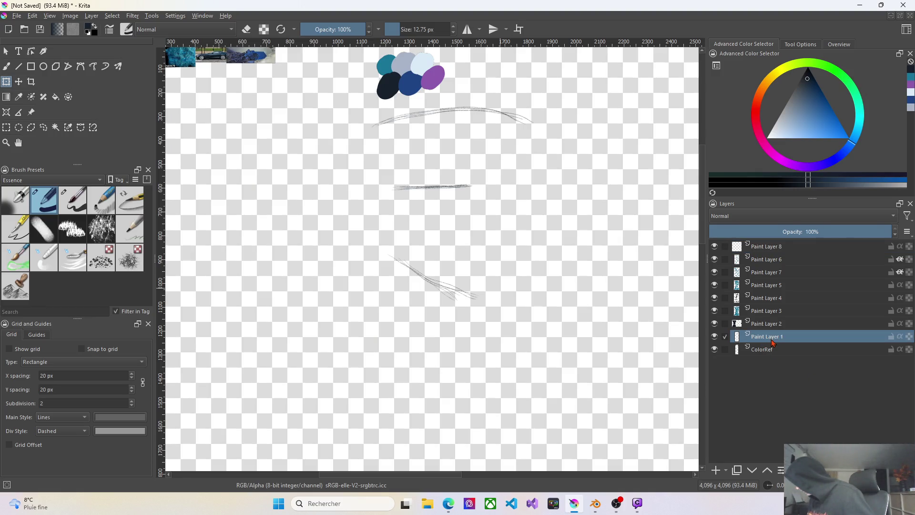
click(6, 82)
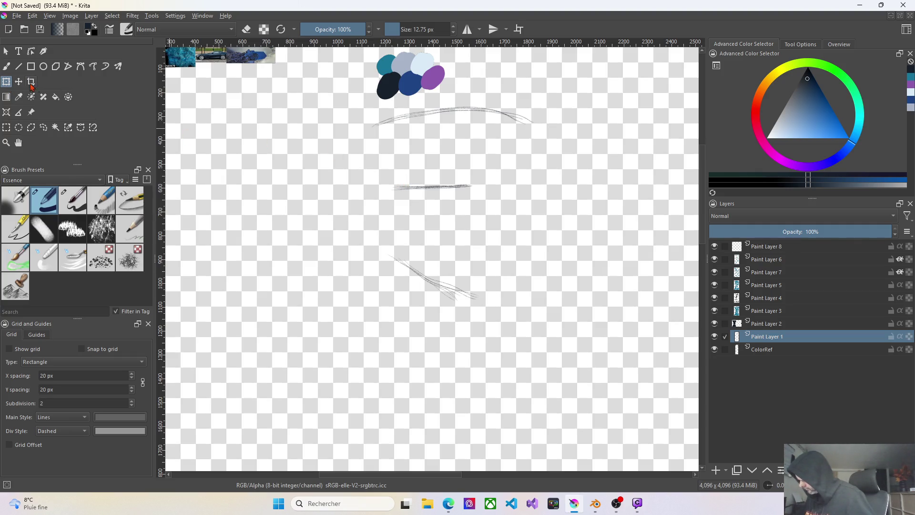
click(8, 127)
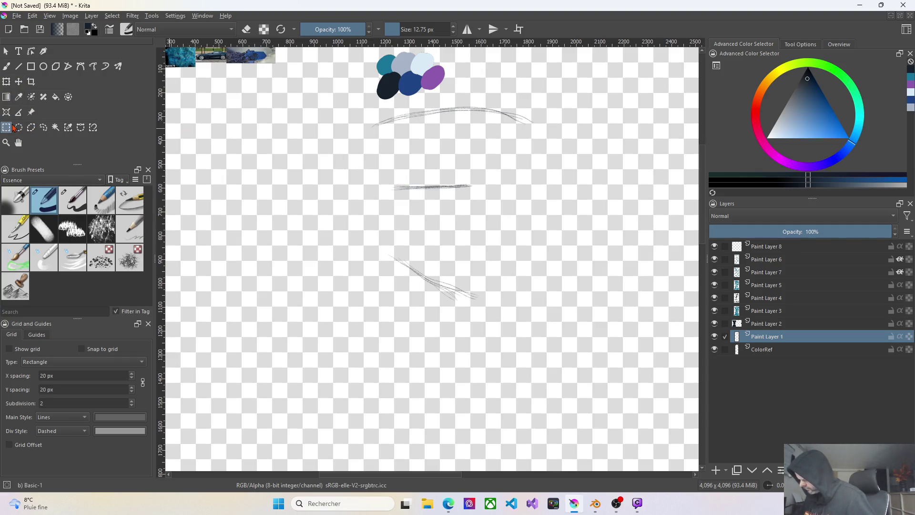
mouse_move(385, 169)
mouse_down()
mouse_move(527, 231)
mouse_move(494, 254)
mouse_move(552, 398)
mouse_up()
click(19, 81)
scroll(611, 426, down, 2)
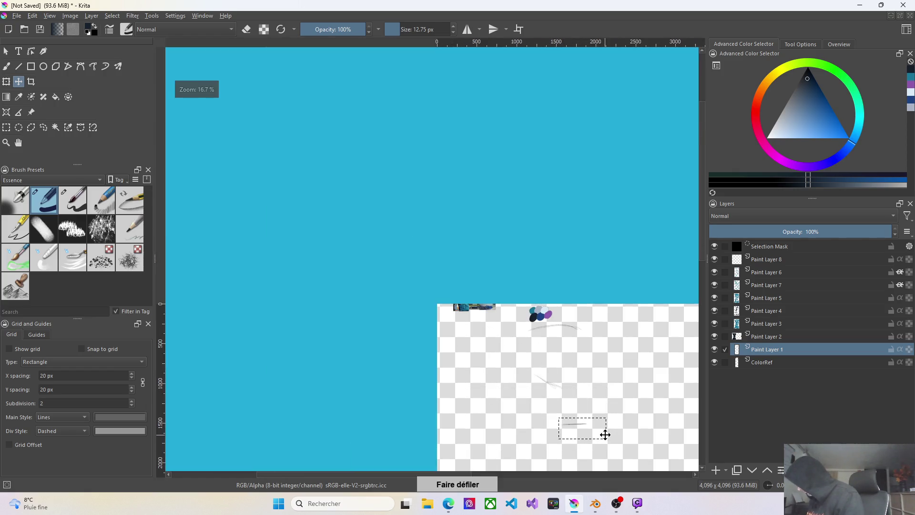
scroll(602, 145, down, 3)
scroll(617, 243, down, 1)
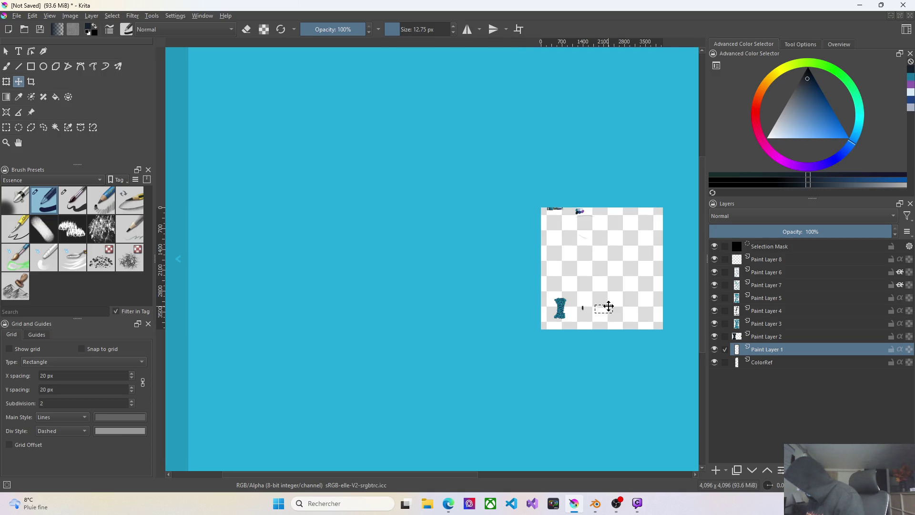
scroll(606, 308, up, 5)
scroll(605, 309, up, 1)
scroll(608, 300, up, 1)
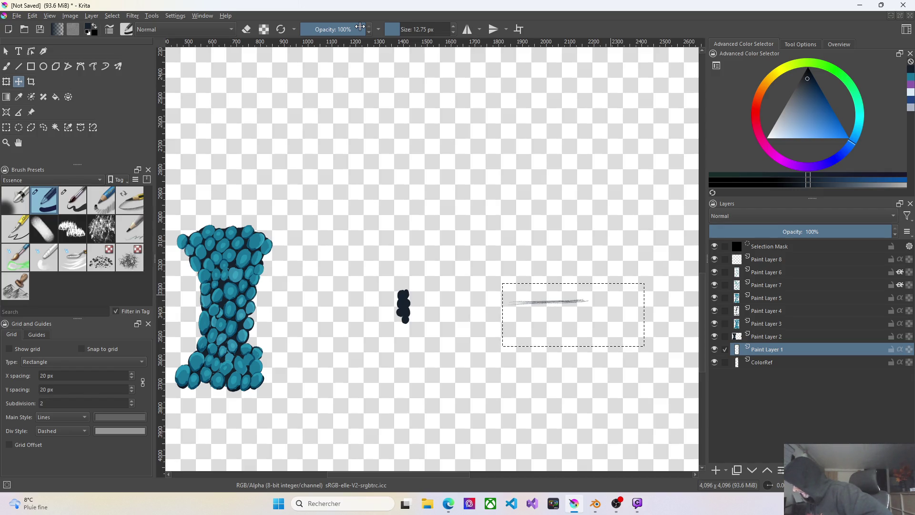
Clear the selection and its mask and return to Paint Layer 2 with the Freehand Brush
click(794, 248)
key(ctrl+shift+a)
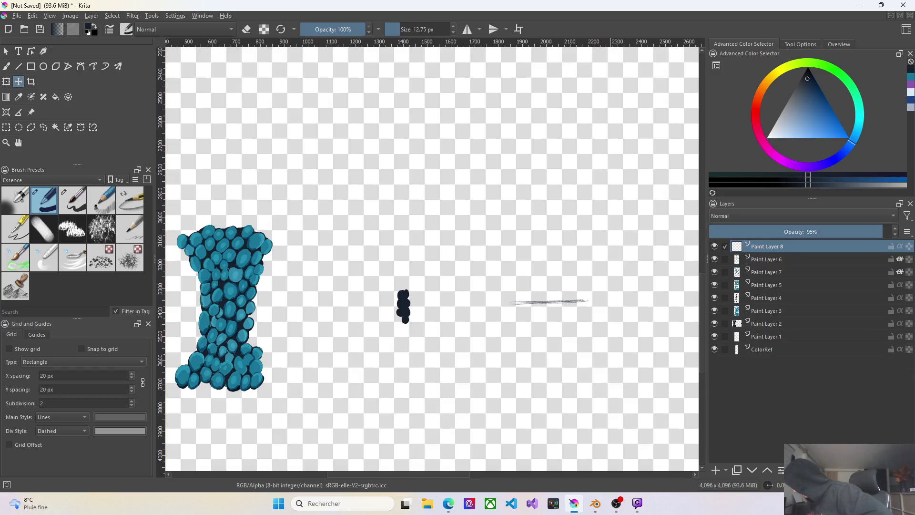
click(778, 324)
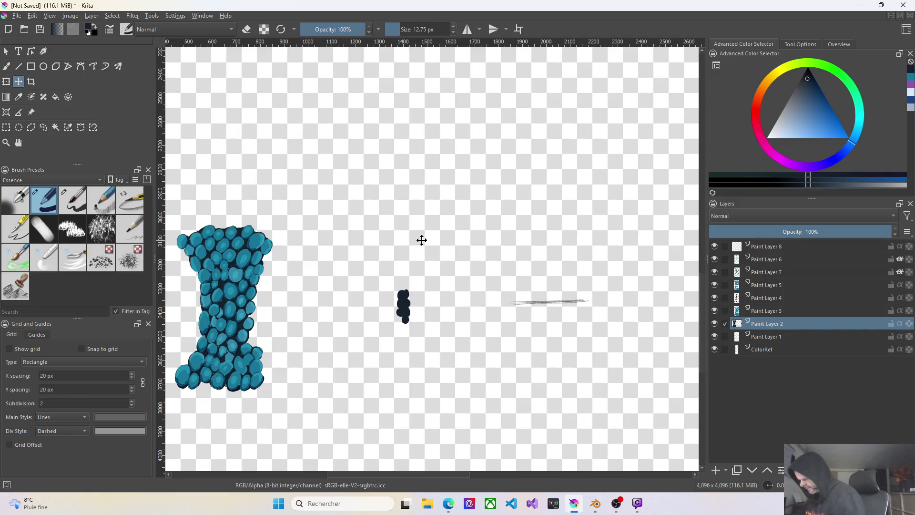
click(7, 67)
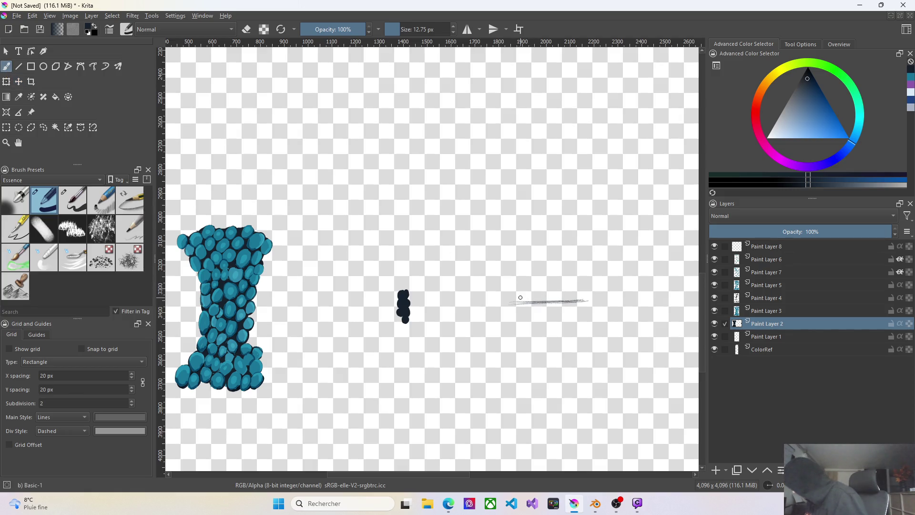
Dab dark navy cells along the left half of the horizontal guide stroke on Paint Layer 2
drag(518, 298, 514, 301)
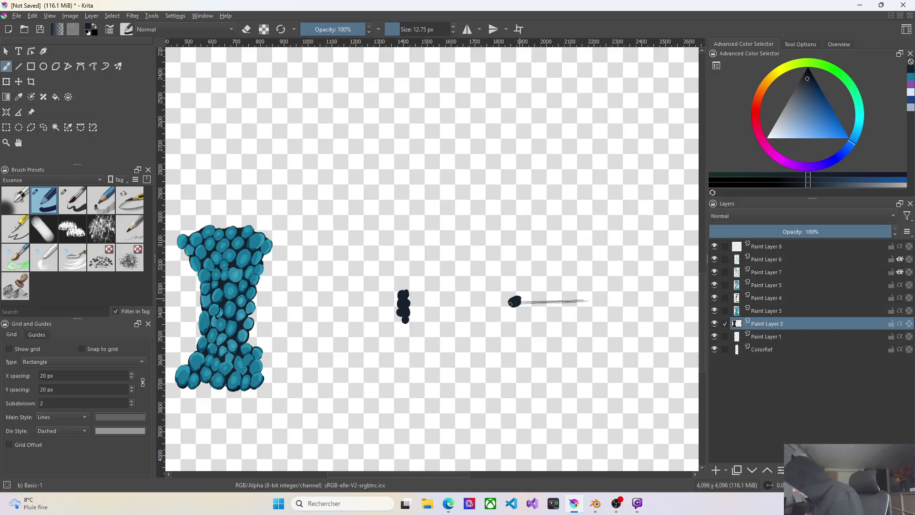
drag(528, 300, 525, 302)
click(533, 304)
click(533, 305)
click(537, 299)
click(536, 298)
click(542, 304)
click(545, 307)
drag(547, 300, 551, 297)
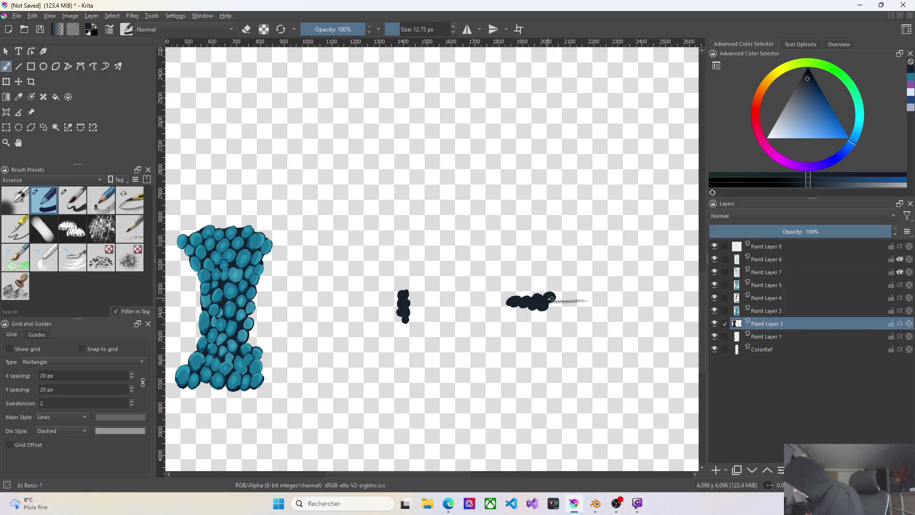
click(554, 305)
click(558, 299)
click(562, 301)
Extend the dark cell chain to the stroke's right end and fill its lighter edges solid
click(560, 299)
click(566, 297)
click(566, 299)
click(567, 304)
click(569, 302)
click(574, 301)
click(573, 298)
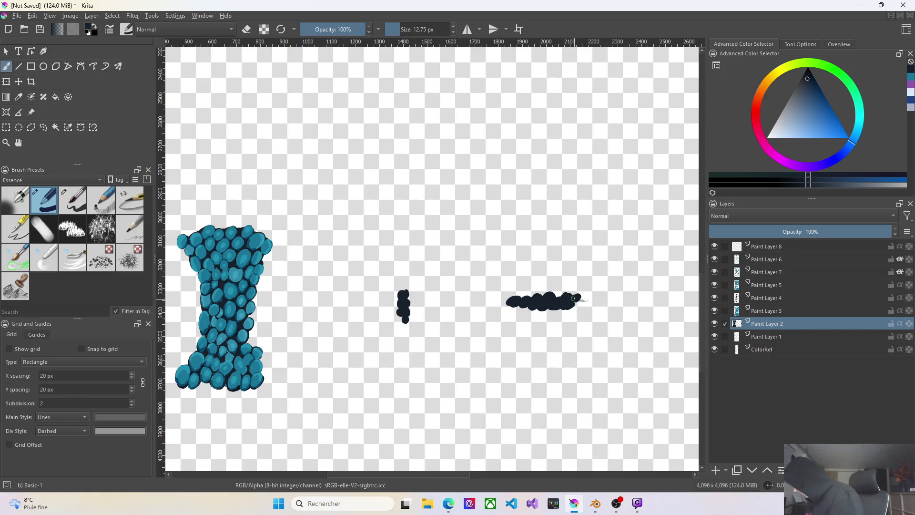
click(578, 297)
click(577, 305)
click(583, 301)
drag(582, 301, 588, 300)
click(587, 297)
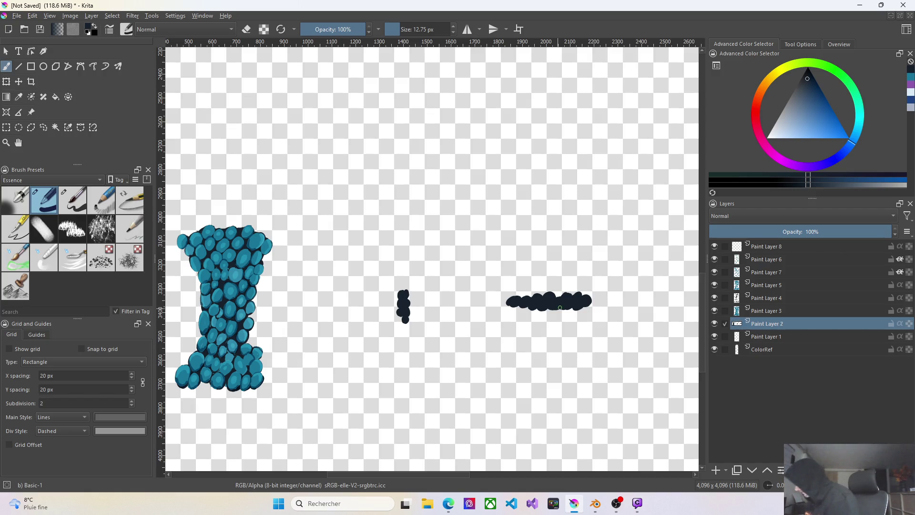
ctrl+scroll(560, 307, down, 1)
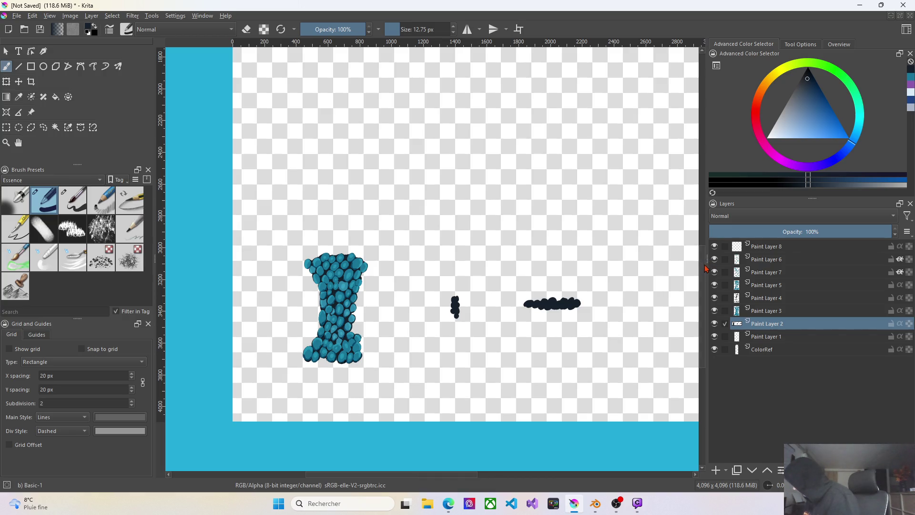
scroll(705, 247, up, 2)
drag(705, 248, 711, 173)
Try lassoing the upper guide stroke on Paint Layer 1 and dragging it down, then clear the selection
click(45, 128)
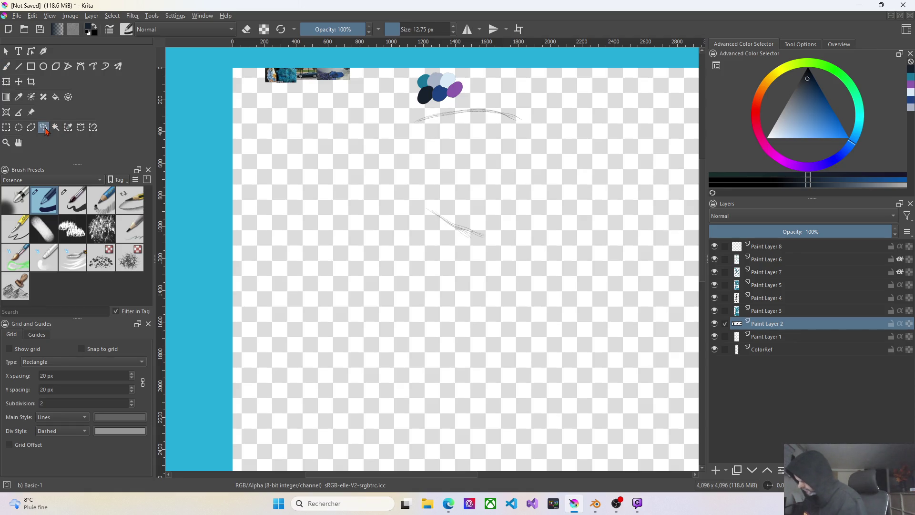
click(780, 337)
mouse_move(410, 114)
mouse_down()
mouse_move(491, 95)
mouse_move(546, 149)
mouse_move(392, 129)
mouse_move(408, 115)
mouse_up()
click(18, 83)
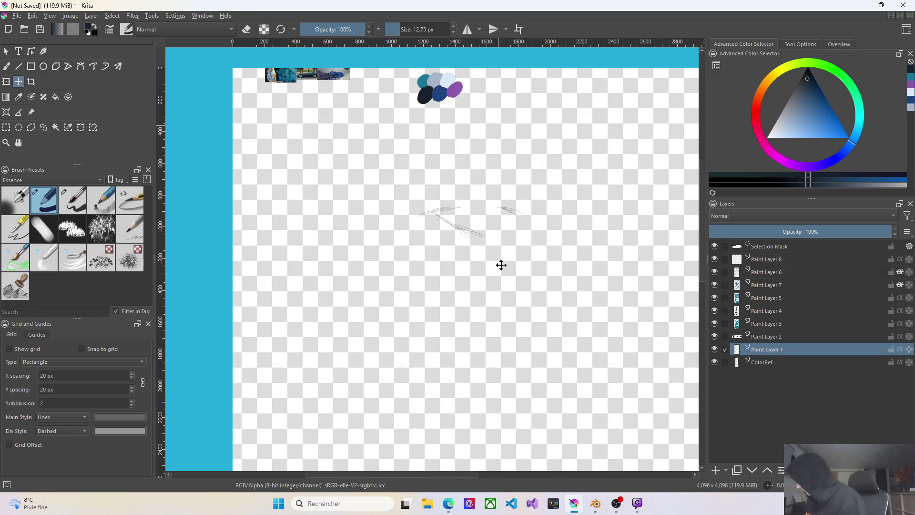
drag(498, 126, 548, 432)
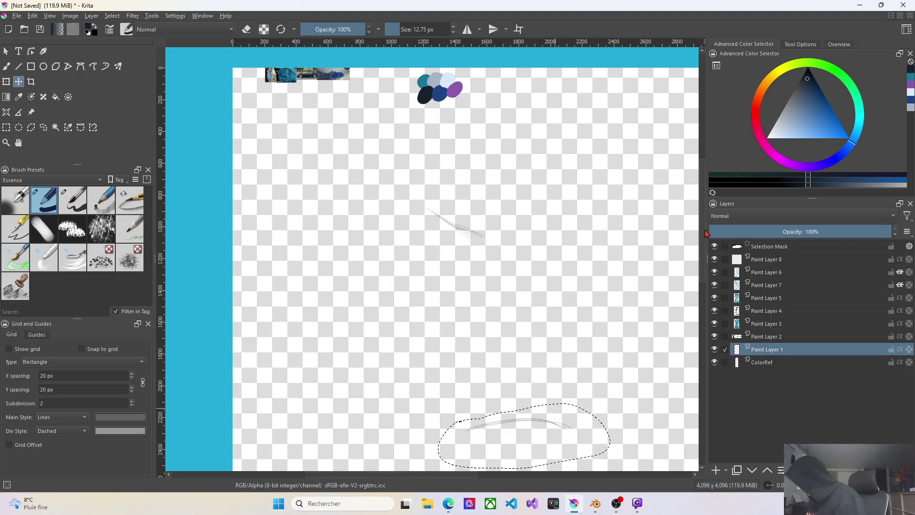
drag(706, 235, 702, 301)
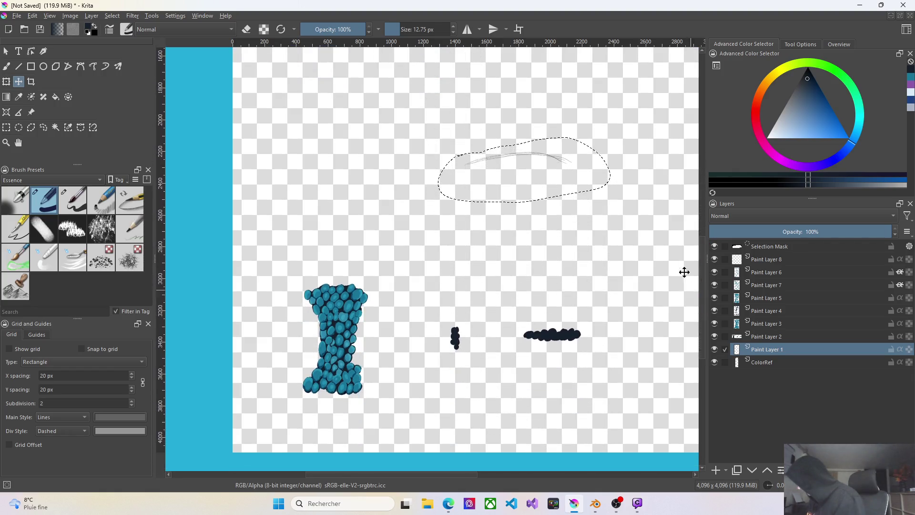
mouse_move(531, 169)
mouse_down()
mouse_move(524, 248)
mouse_move(503, 290)
mouse_up()
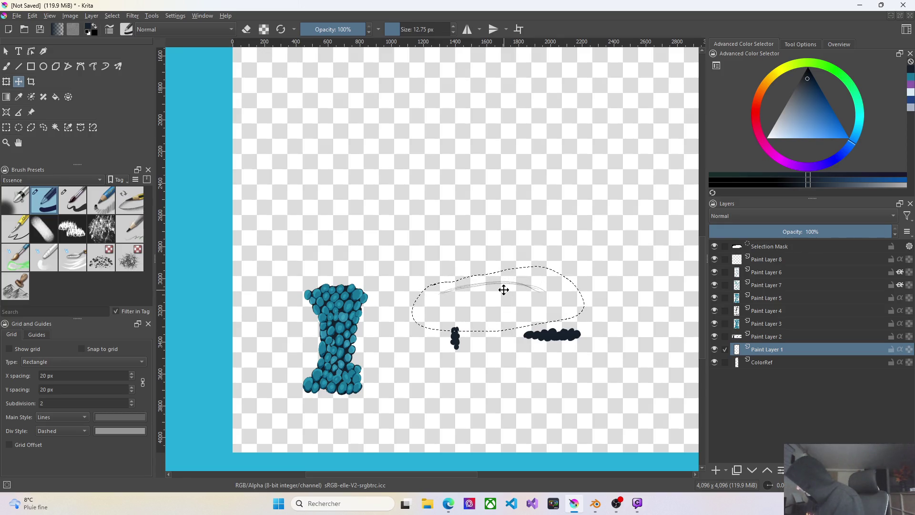
click(786, 247)
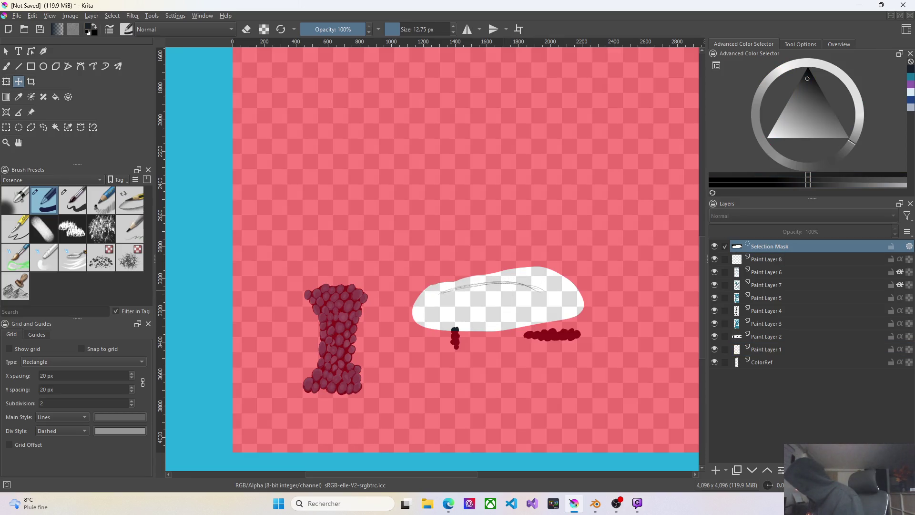
key(ctrl+shift+a)
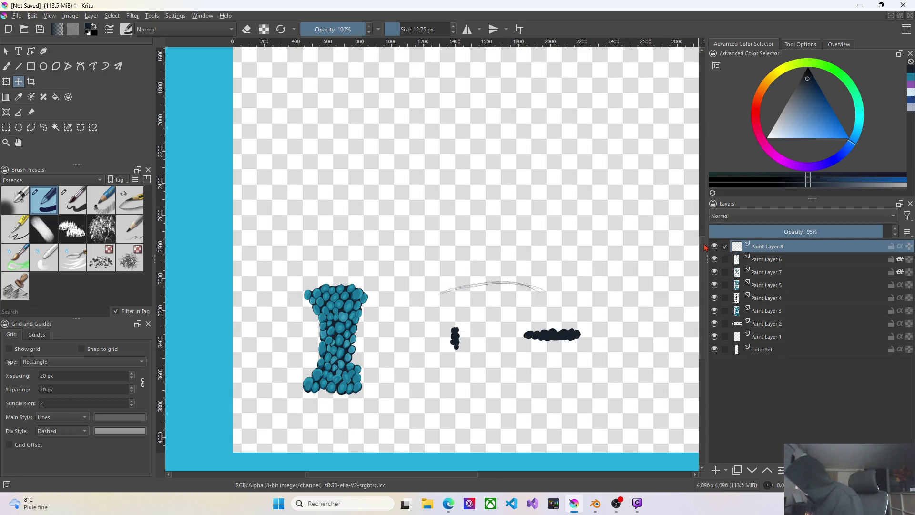
drag(706, 252, 706, 141)
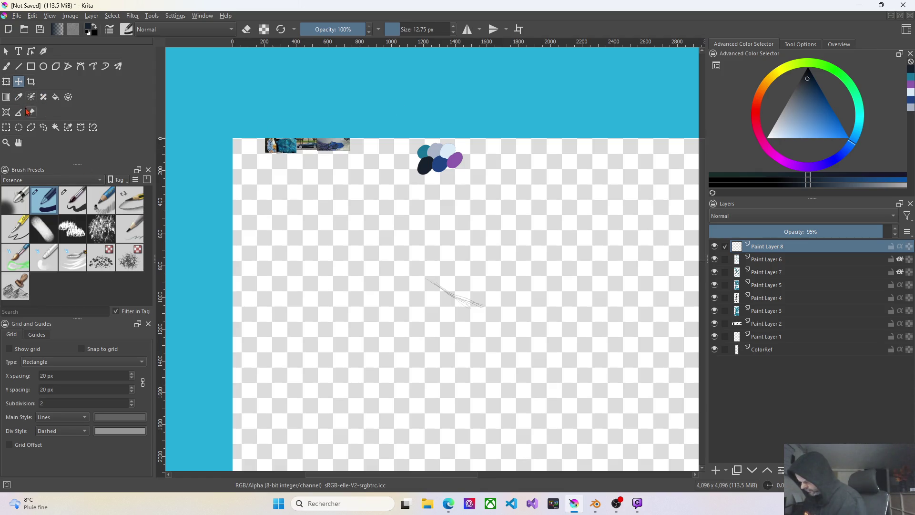
Lasso the stray sketch stroke, attempt a move, then deselect and return to Paint Layer 1
click(43, 128)
mouse_move(414, 251)
mouse_down()
mouse_move(545, 343)
mouse_move(459, 237)
mouse_up()
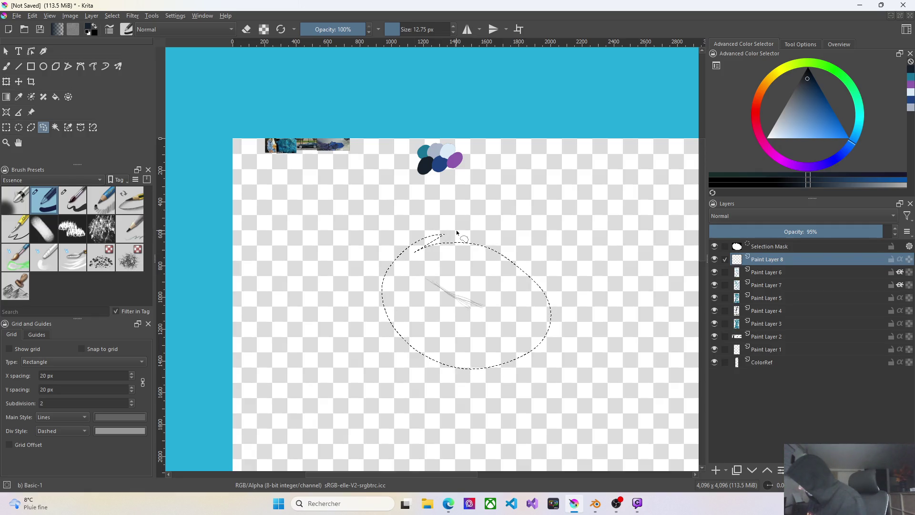
key(t)
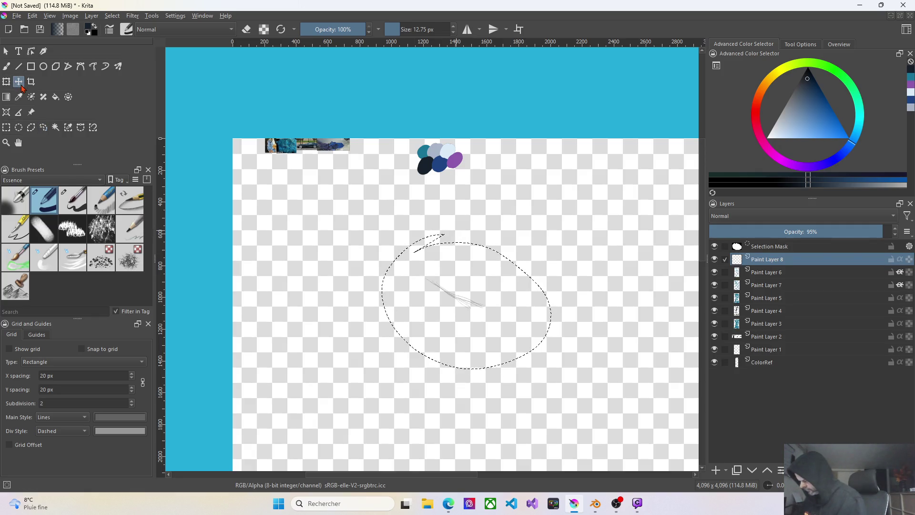
click(502, 315)
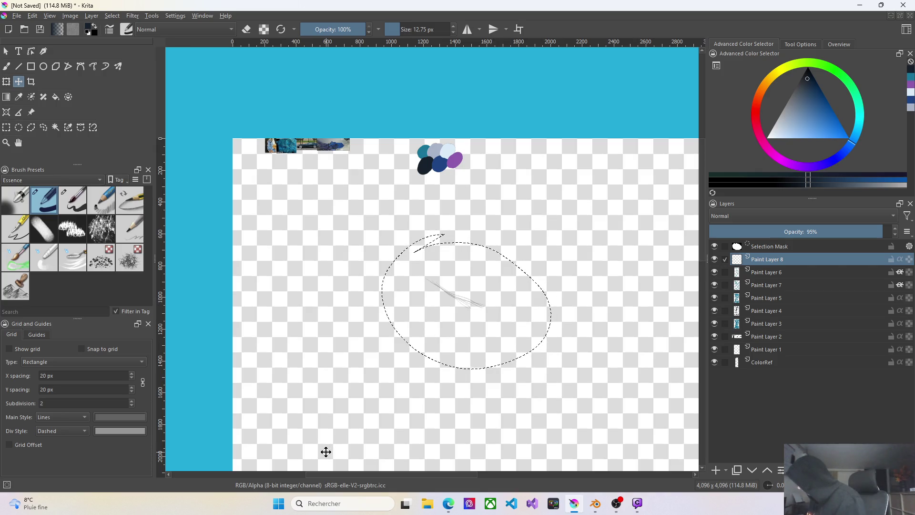
click(783, 247)
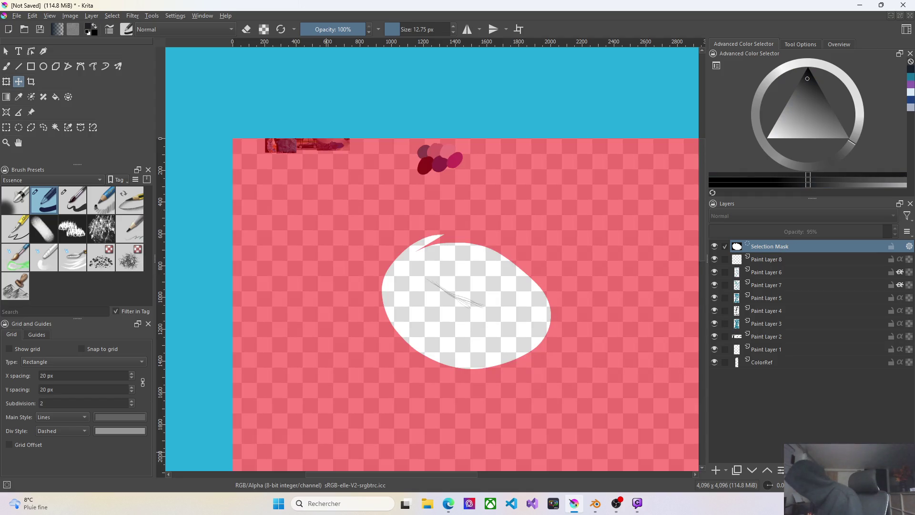
key(ctrl+shift+a)
click(766, 336)
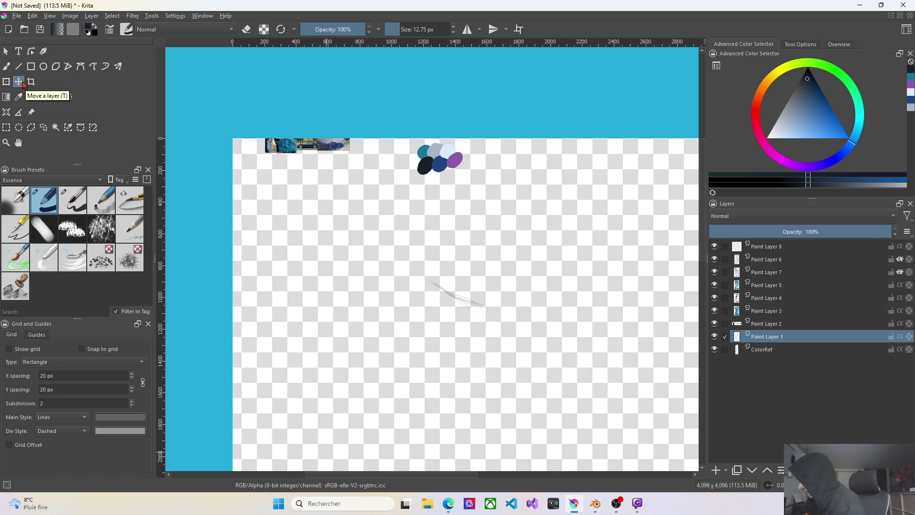
Lasso the stray sketch stroke and drag it down to the right of the dark chains
click(43, 127)
mouse_move(466, 248)
mouse_down()
mouse_move(539, 312)
mouse_move(511, 243)
mouse_up()
click(19, 82)
drag(508, 301, 560, 430)
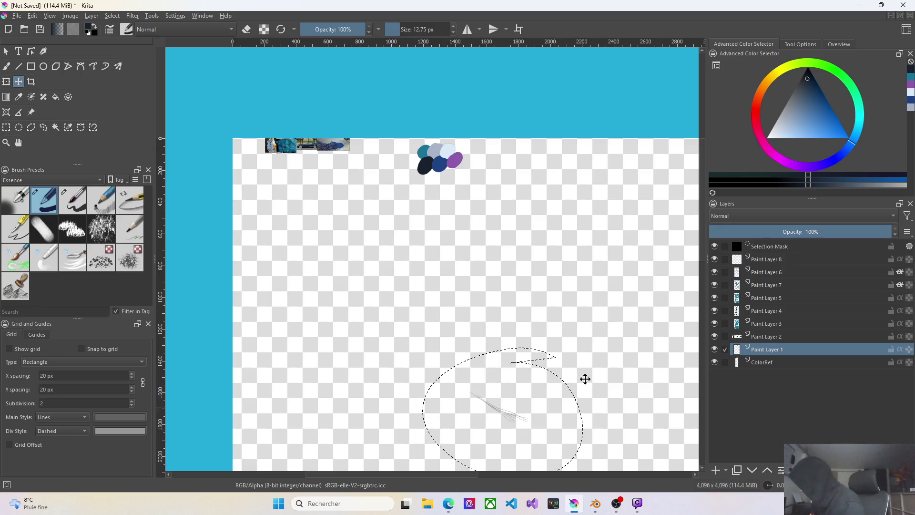
scroll(702, 229, down, 1)
scroll(703, 230, down, 5)
scroll(550, 142, down, 2)
scroll(551, 141, down, 1)
mouse_move(551, 142)
mouse_down()
mouse_move(561, 198)
mouse_move(636, 316)
mouse_move(641, 358)
mouse_up()
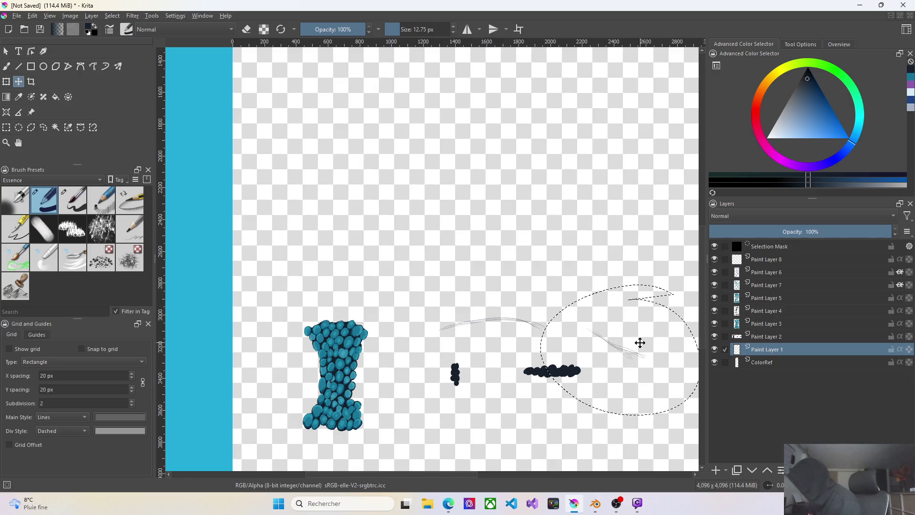
Clear the selection via the mask layer and make Paint Layer 2 active
click(780, 246)
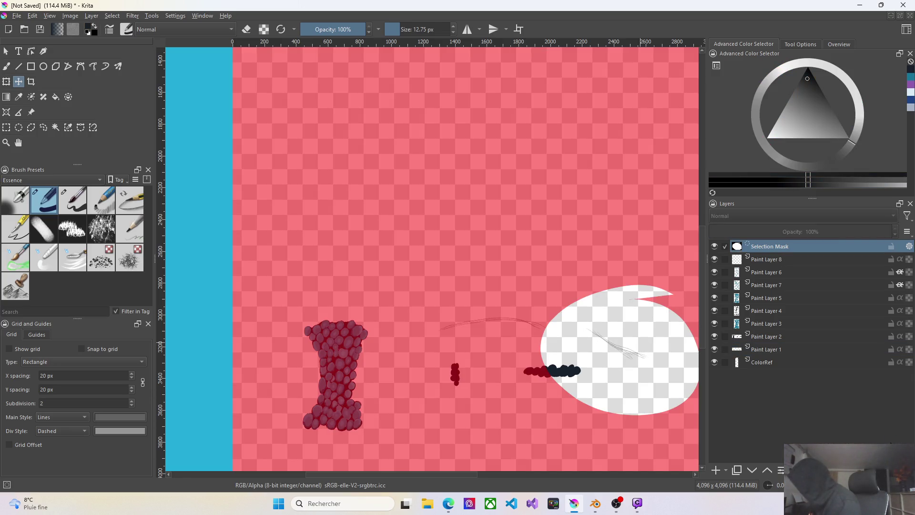
key(ctrl+shift+a)
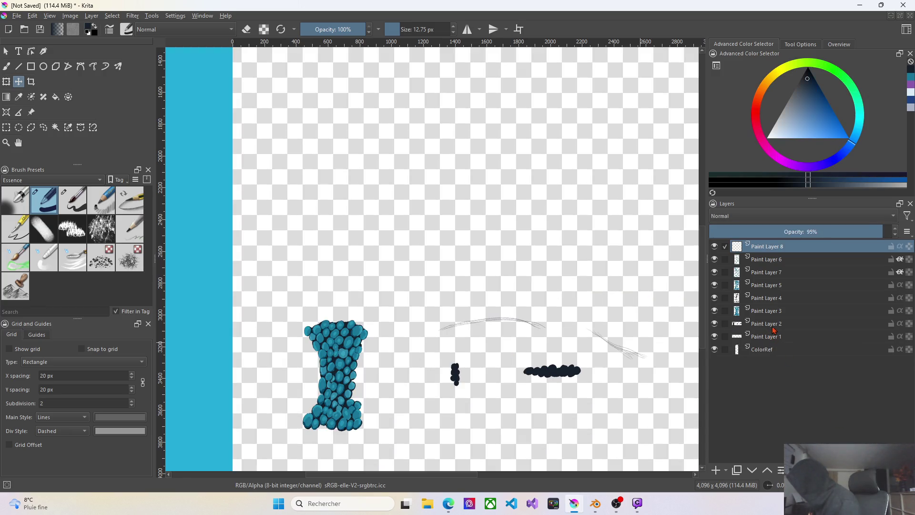
click(770, 331)
Dab the first dark blobs at the left end of the upper curved guide with the brush
click(7, 67)
scroll(579, 336, up, 2)
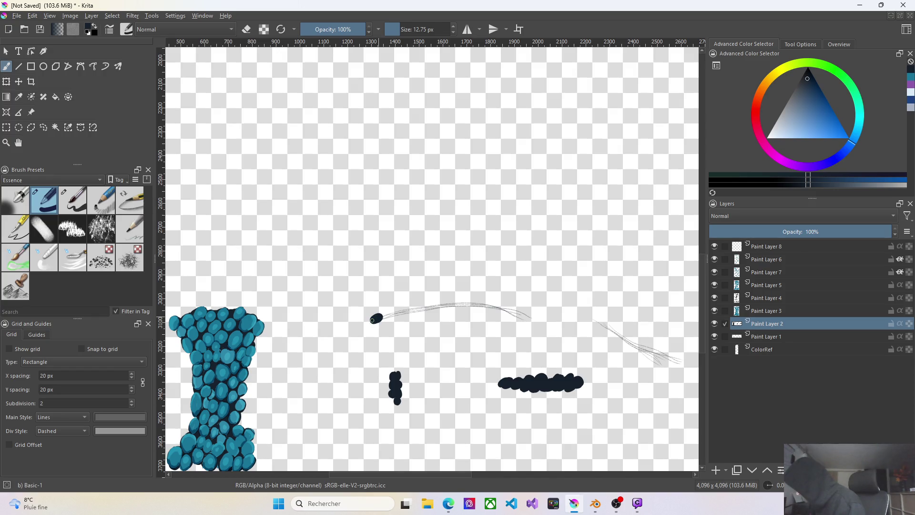
drag(386, 318, 389, 312)
click(396, 317)
click(405, 316)
click(415, 314)
click(428, 313)
click(428, 312)
Extend the dark blob chain along the guide toward the curve's right end
drag(427, 312, 439, 311)
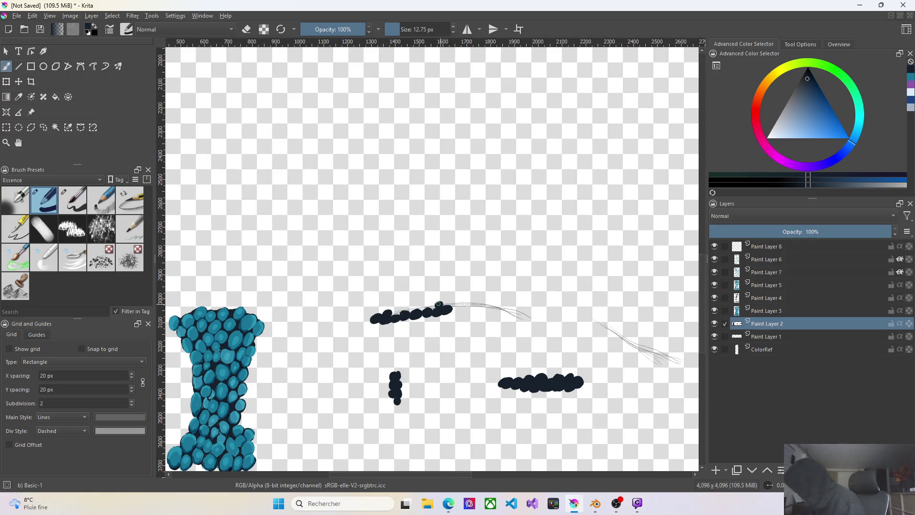
click(432, 306)
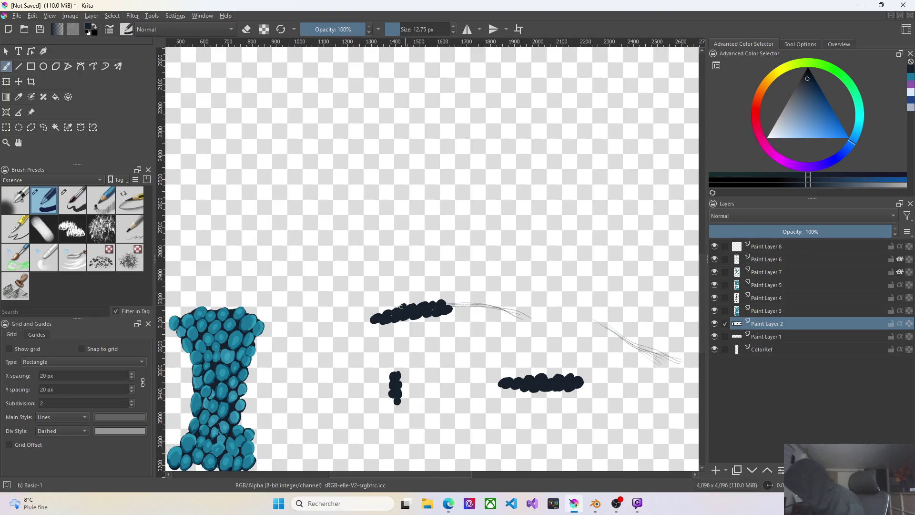
drag(452, 308, 467, 309)
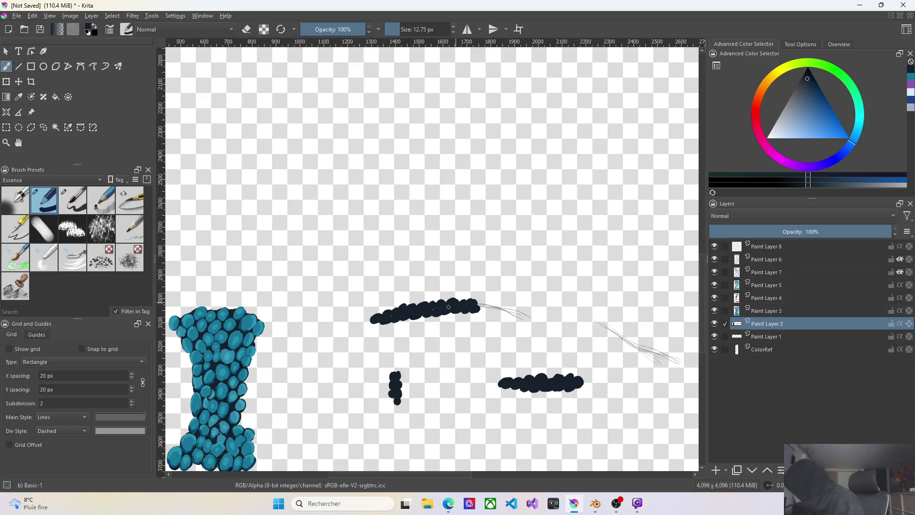
drag(478, 303, 481, 305)
drag(489, 301, 526, 323)
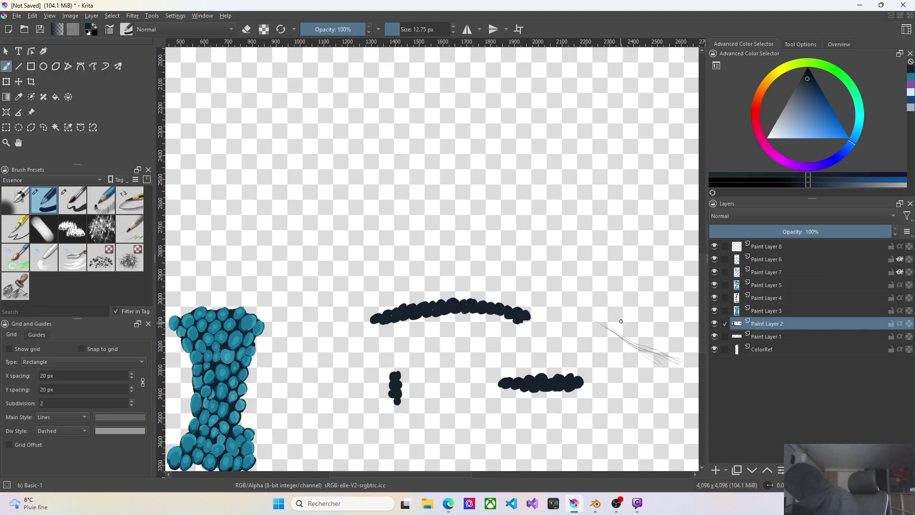
Paint a dark blob chain down the diagonal guide stroke to its lower-right end
drag(600, 325, 633, 349)
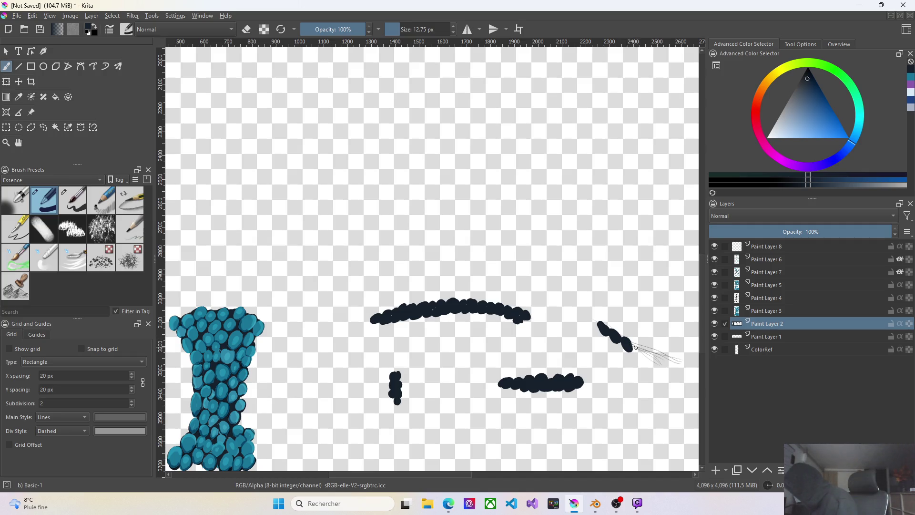
drag(635, 347, 644, 351)
mouse_move(645, 351)
mouse_down()
mouse_move(665, 371)
mouse_move(667, 356)
mouse_up()
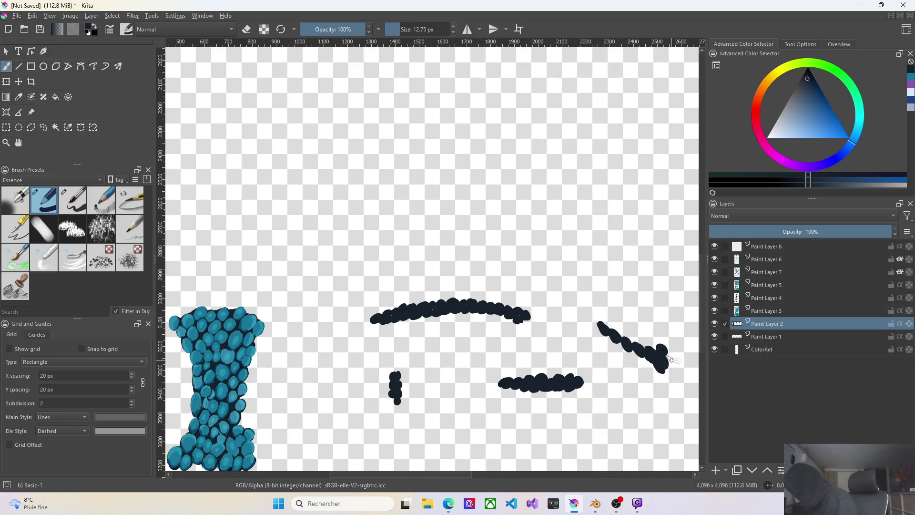
drag(671, 357, 669, 365)
Thicken the diagonal chain's upper and middle parts, then make Paint Layer 3 active
drag(609, 324, 611, 328)
drag(609, 327, 620, 331)
drag(643, 343, 652, 346)
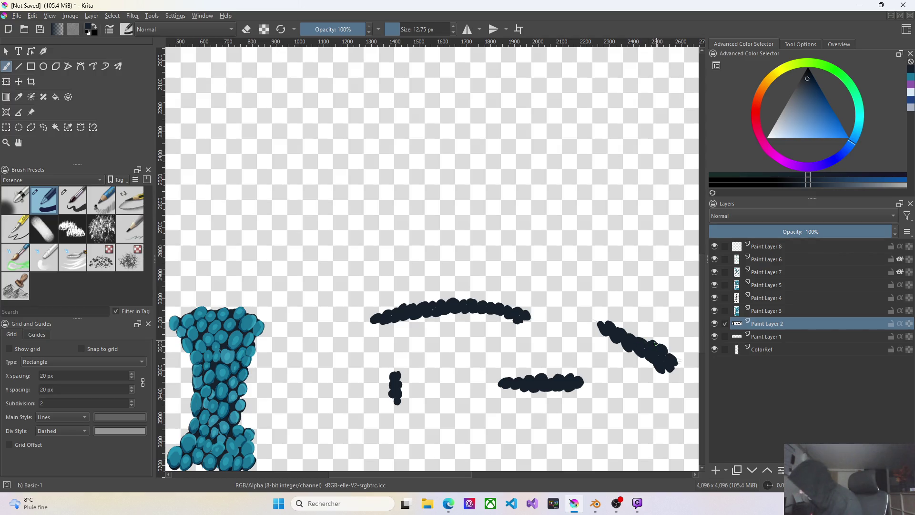
click(769, 315)
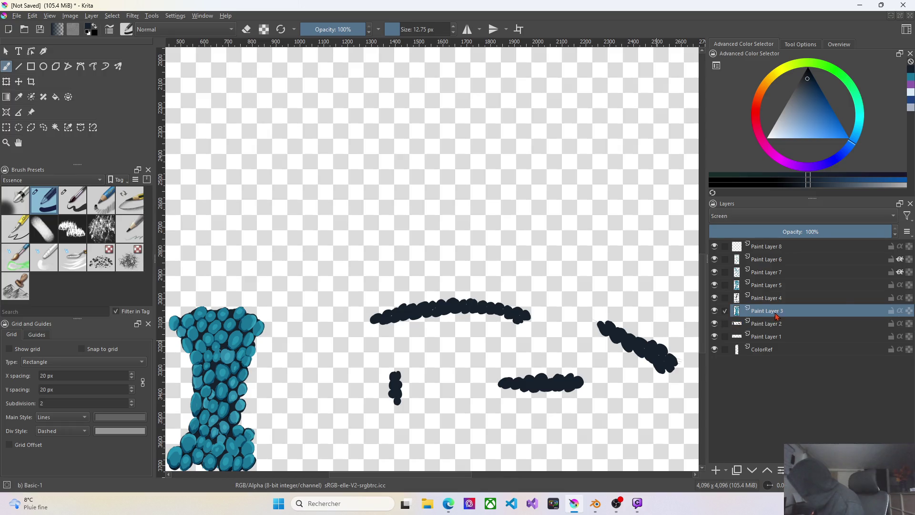
Pick teal and dab a highlight on the arched chain's left tip
click(912, 83)
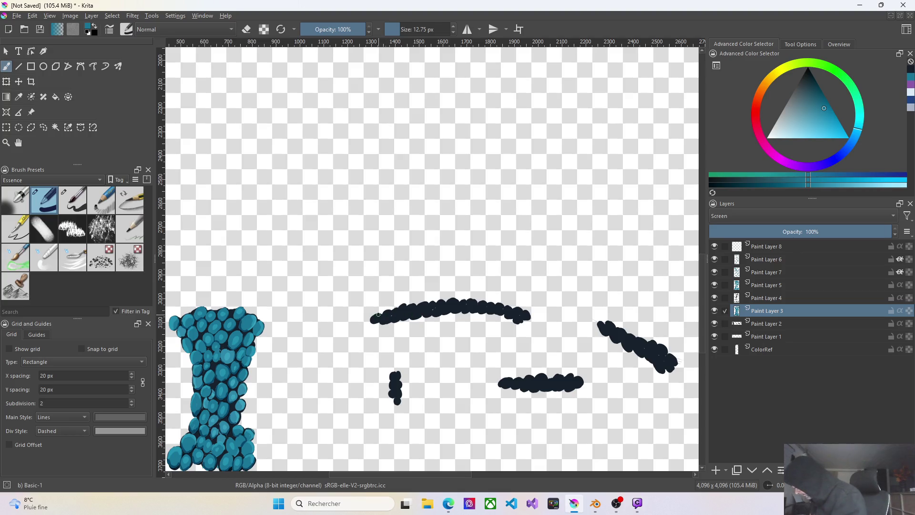
click(374, 319)
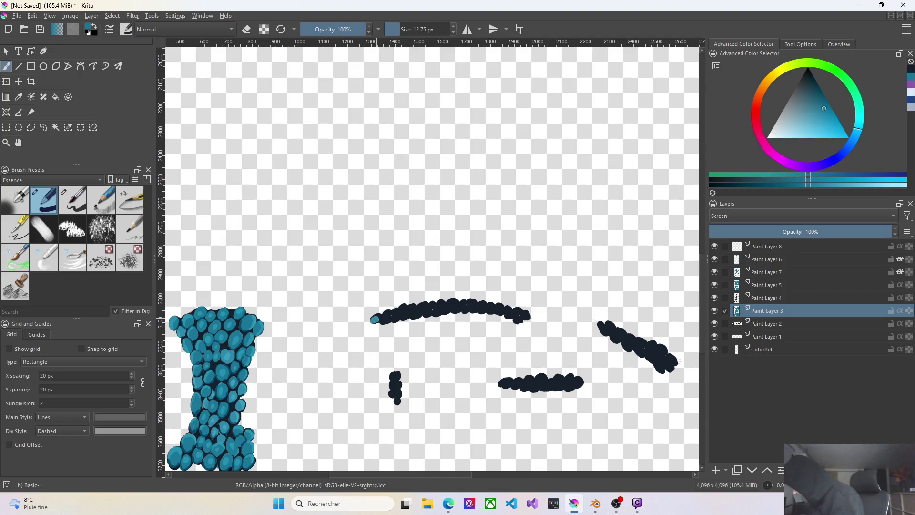
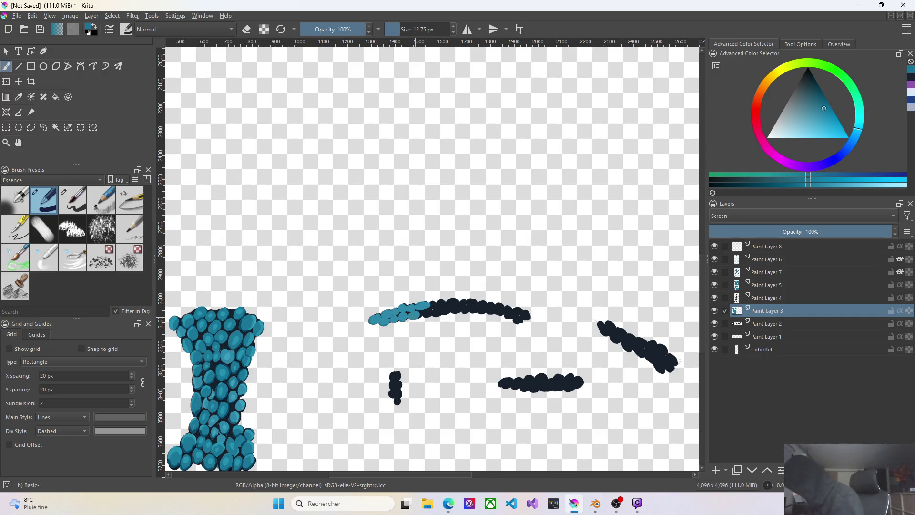
Paint teal dabs over the dark upper-right part and right end of the arc
drag(424, 312, 465, 302)
click(470, 303)
click(482, 306)
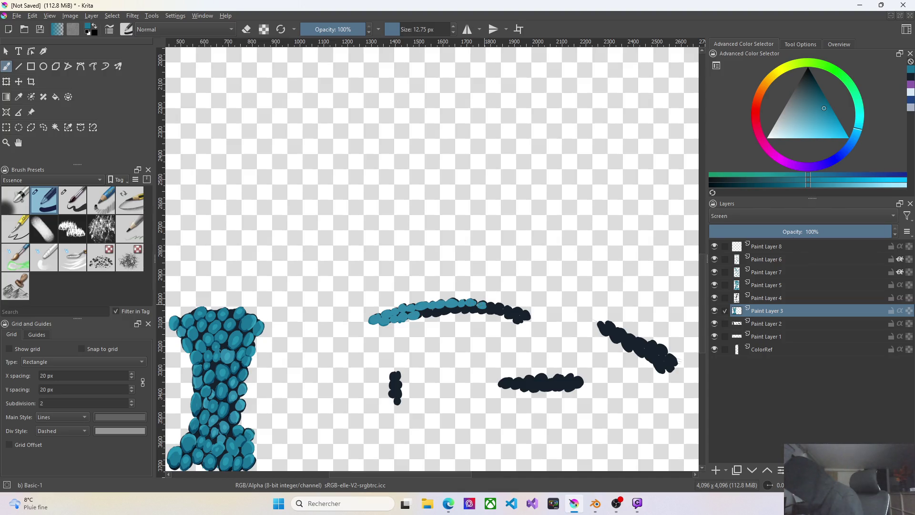
drag(501, 309, 520, 313)
drag(525, 315, 516, 321)
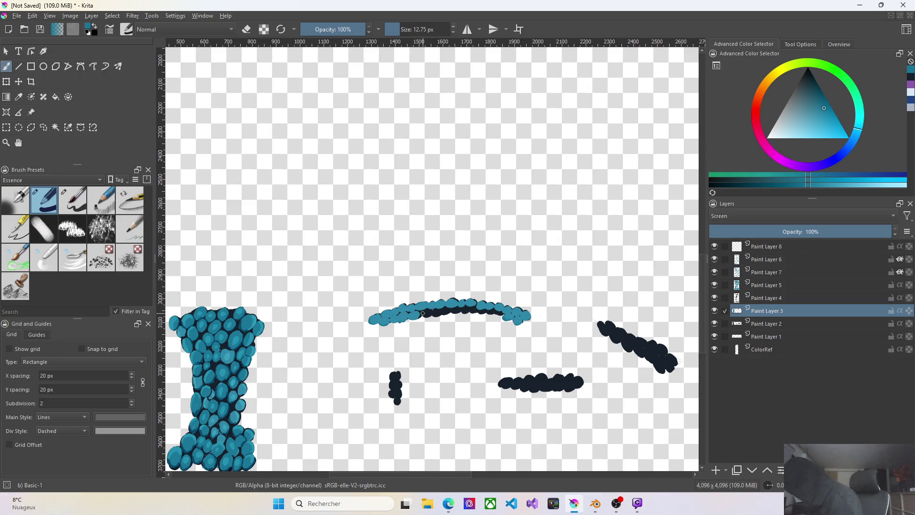
Fill the arc's remaining dark middle with teal dabs, then dab the small vertical stroke
drag(423, 311, 428, 314)
click(429, 314)
click(439, 313)
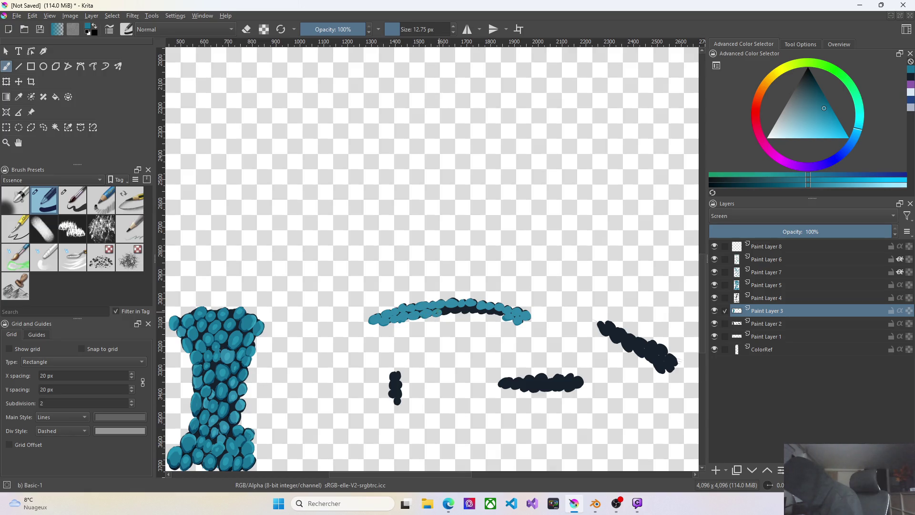
click(448, 309)
click(454, 308)
click(464, 310)
click(475, 309)
click(482, 311)
drag(494, 312, 499, 313)
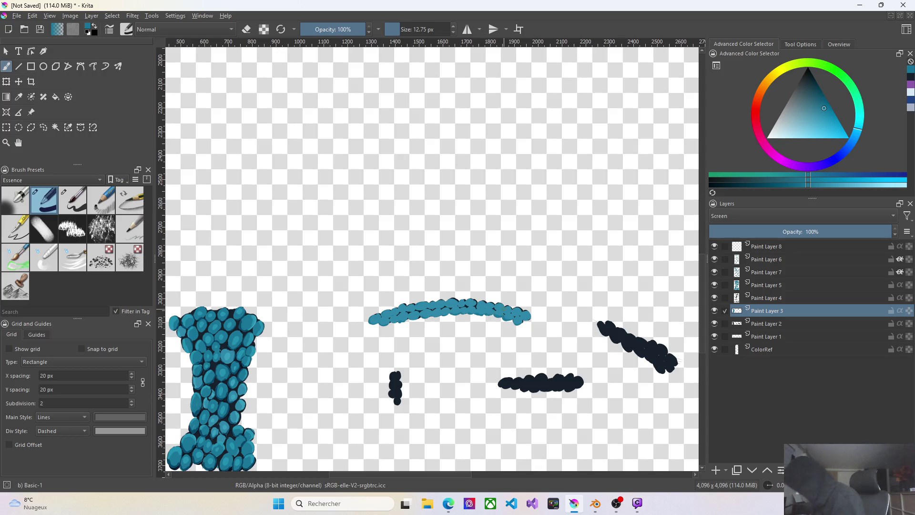
click(395, 375)
Undo the stray dab, repaint the small vertical stroke teal and start teal across the lower horizontal stroke
key(ctrl+z)
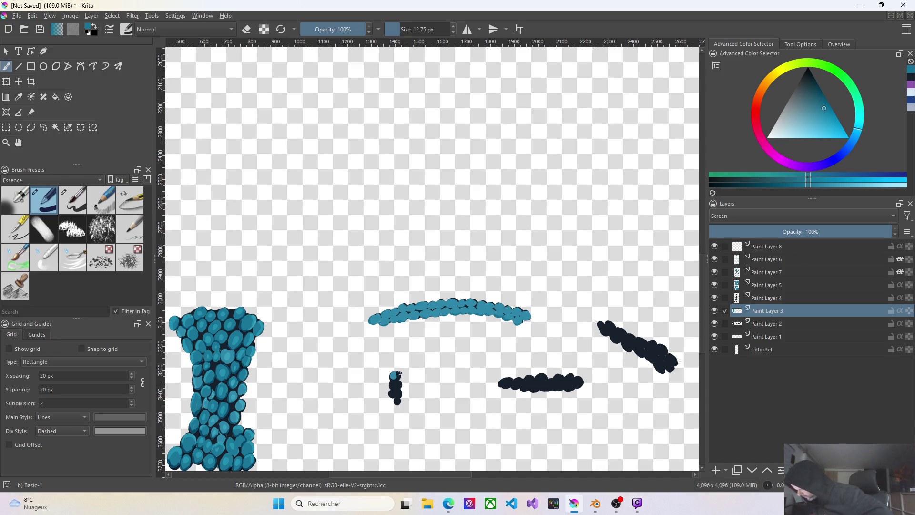
drag(395, 376, 398, 402)
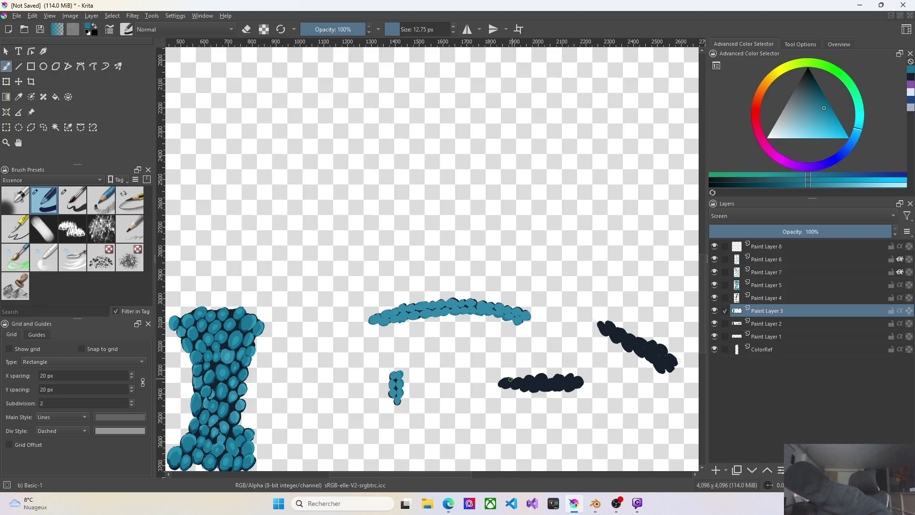
drag(503, 379, 503, 383)
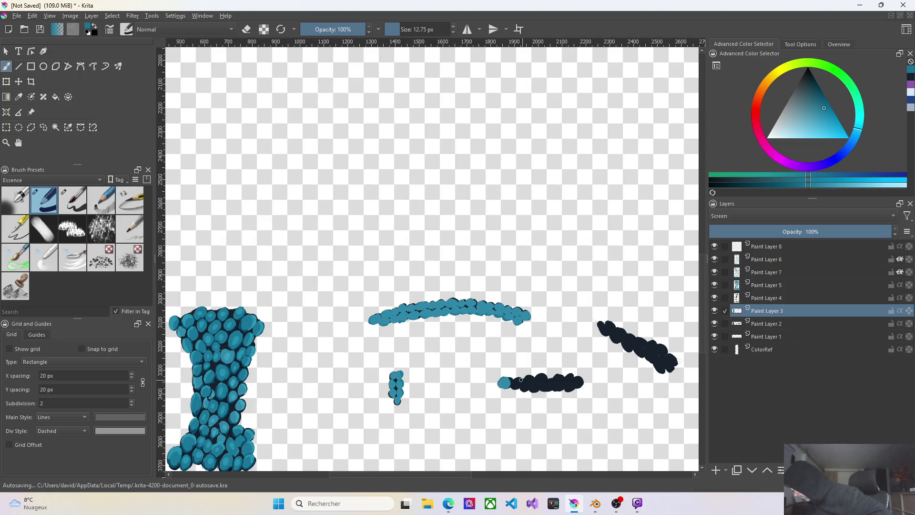
click(516, 382)
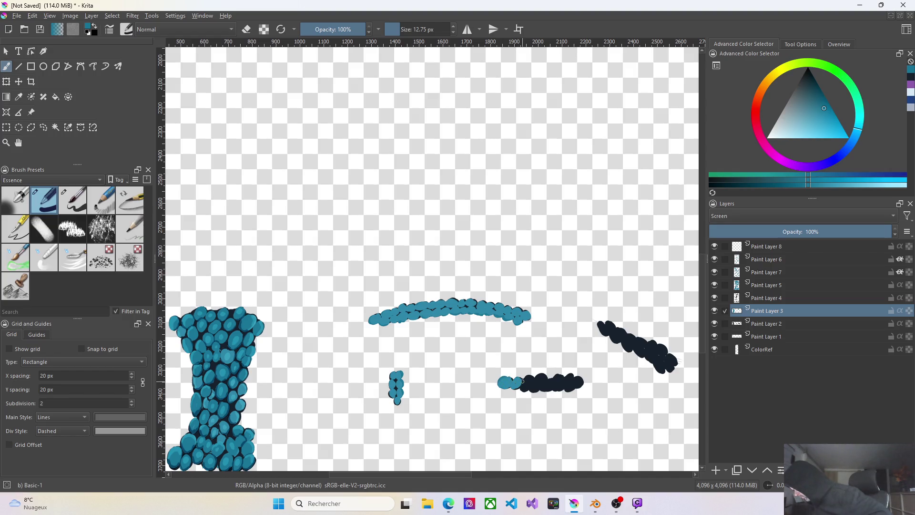
drag(529, 377, 528, 384)
drag(540, 375, 540, 381)
click(532, 388)
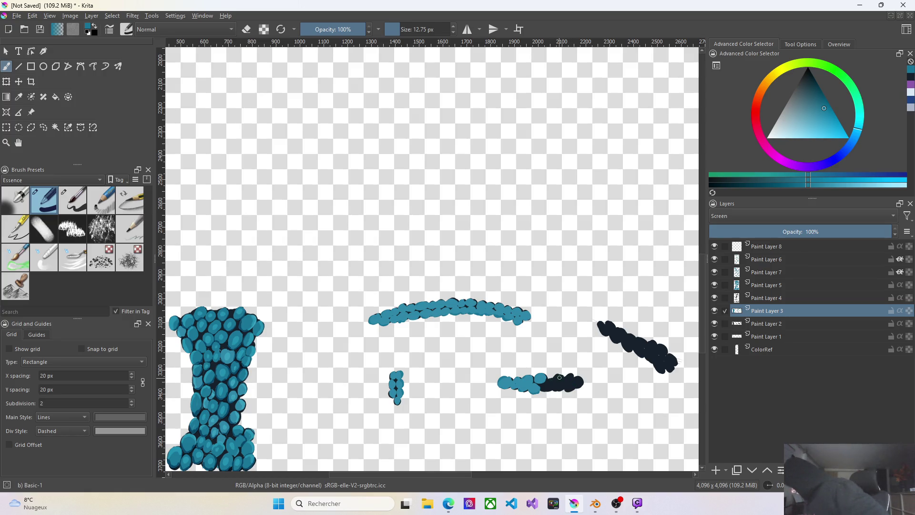
Cover the lower stroke's dark right end and leftover spots with teal, then dab the diagonal stroke
click(558, 378)
click(566, 378)
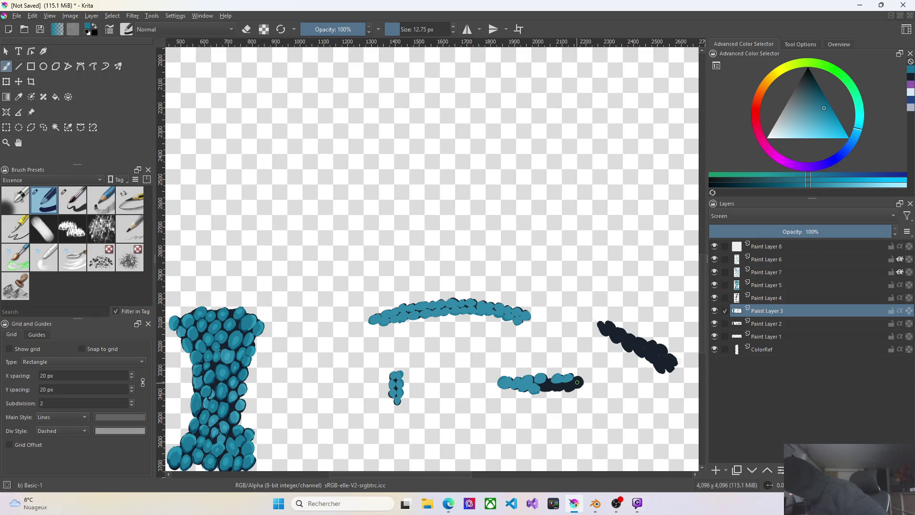
key(ctrl+z)
click(568, 386)
click(561, 386)
click(545, 386)
click(548, 379)
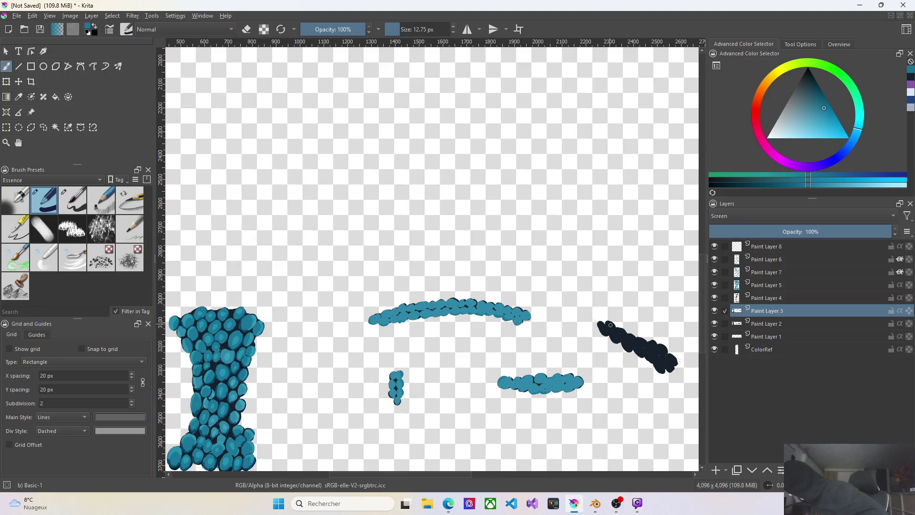
click(601, 327)
Extend teal dabs down the upper part of the dark diagonal stroke
drag(609, 325, 615, 340)
drag(627, 341, 626, 347)
click(638, 347)
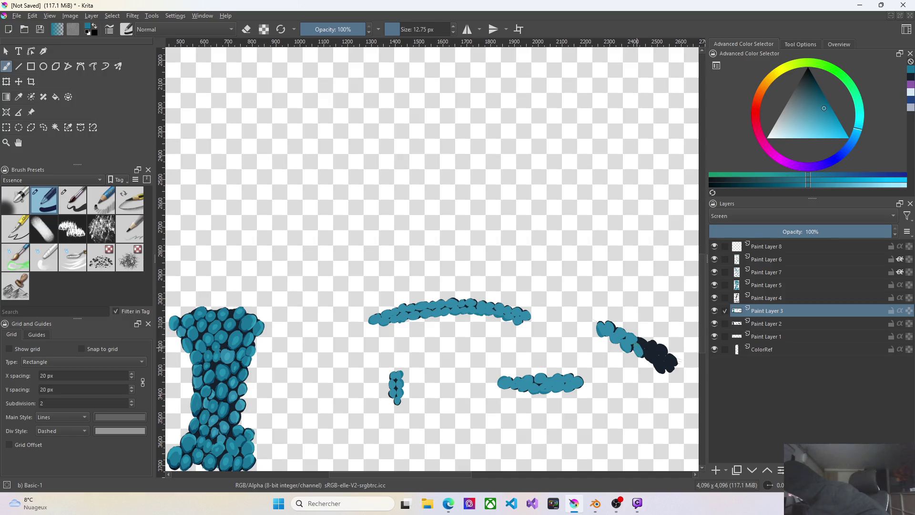
click(641, 344)
click(652, 346)
click(661, 350)
Cover the diagonal stroke's dark lower end with teal, then make Paint Layer 4 active
click(676, 361)
click(667, 366)
click(659, 365)
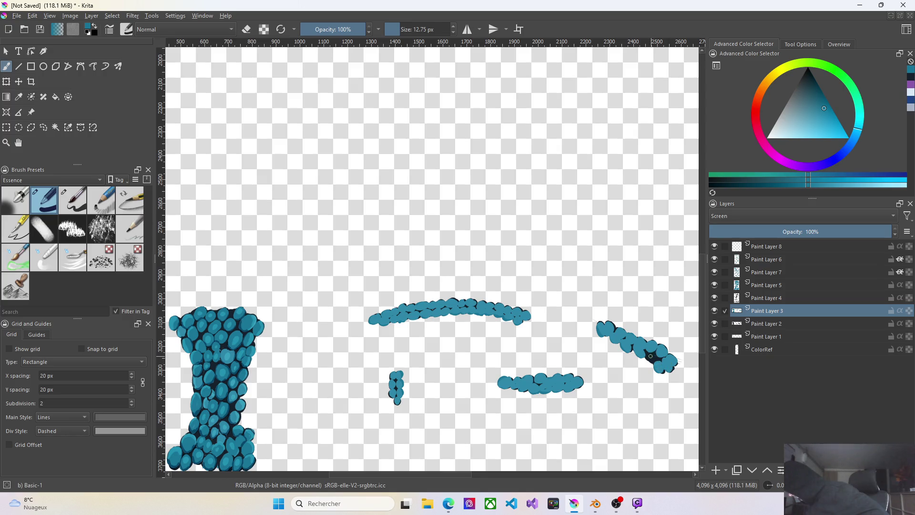
click(652, 358)
click(655, 356)
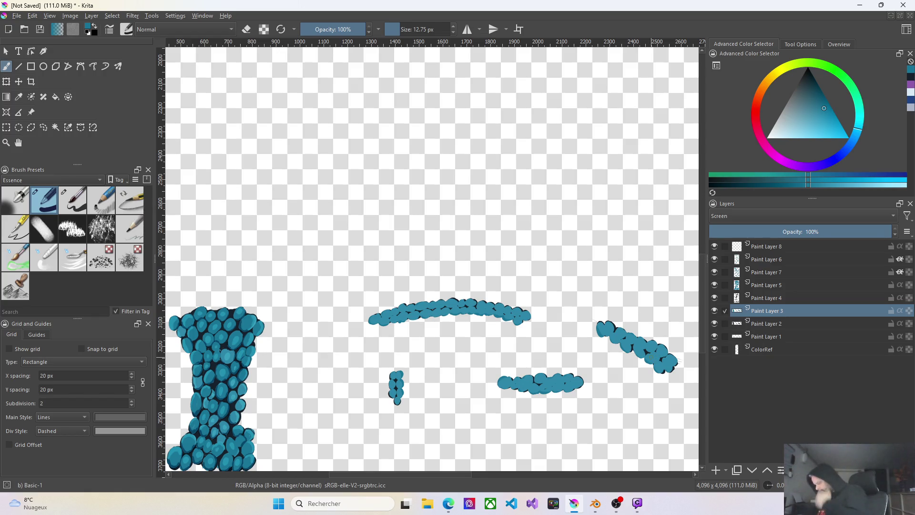
click(769, 298)
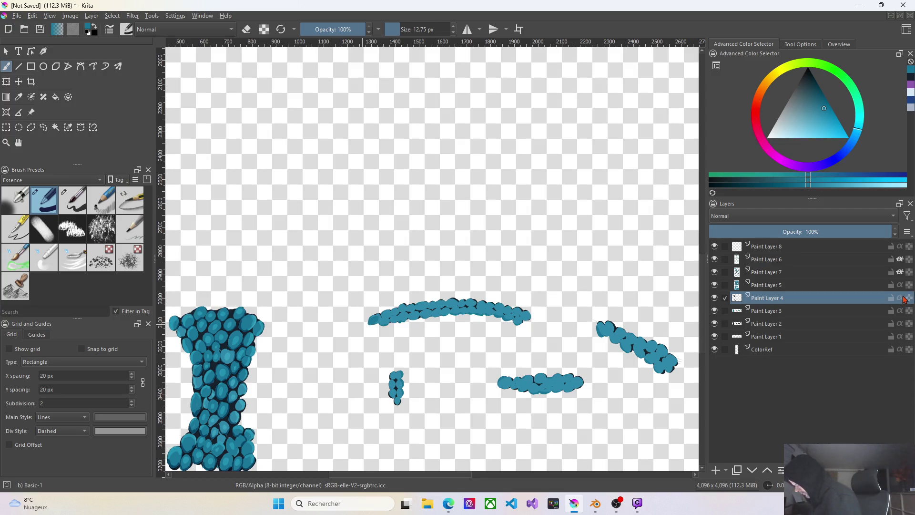
Toggle inherit alpha on Paint Layer 4 and back, then add dark shadow dabs along the arc's left and top
click(901, 298)
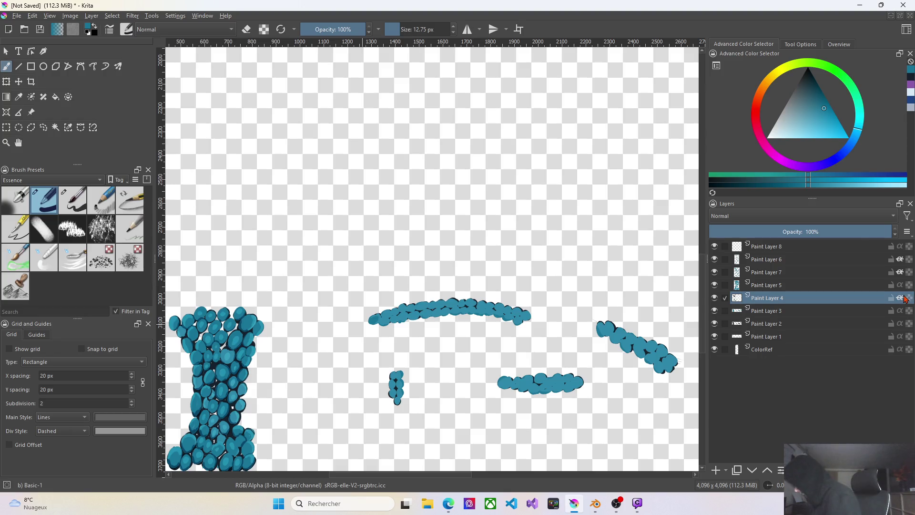
click(902, 298)
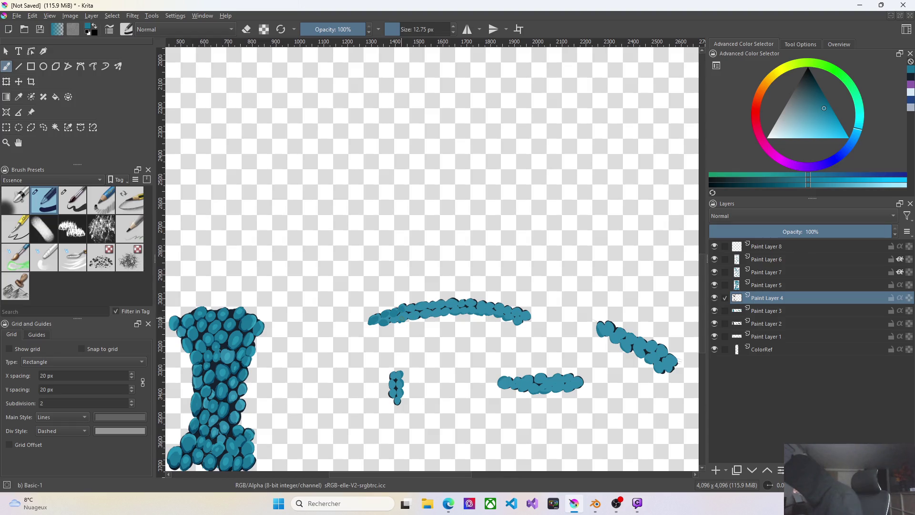
scroll(424, 310, up, 1)
scroll(424, 310, up, 1)
scroll(424, 310, up, 1)
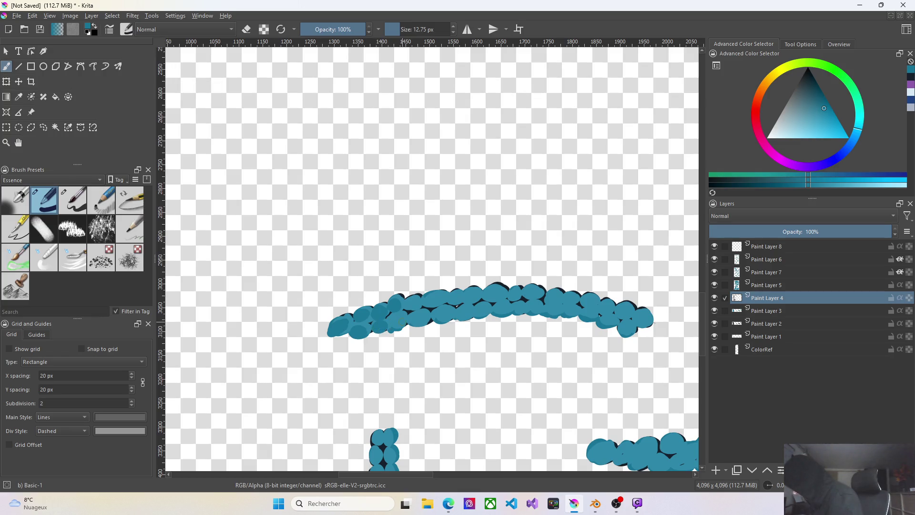
drag(391, 319, 423, 326)
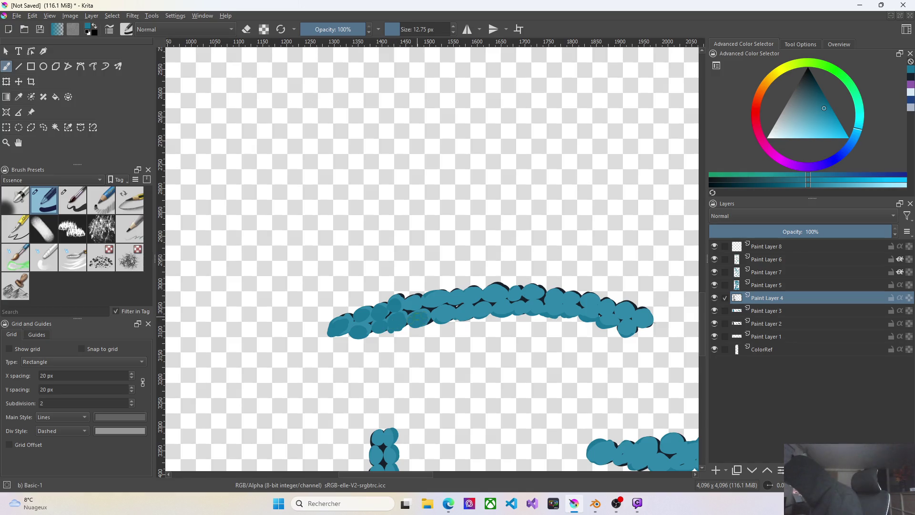
click(409, 304)
mouse_move(442, 296)
mouse_down()
mouse_move(428, 306)
mouse_move(491, 299)
mouse_move(438, 320)
mouse_move(477, 312)
mouse_move(560, 319)
mouse_move(535, 291)
mouse_move(513, 296)
mouse_up()
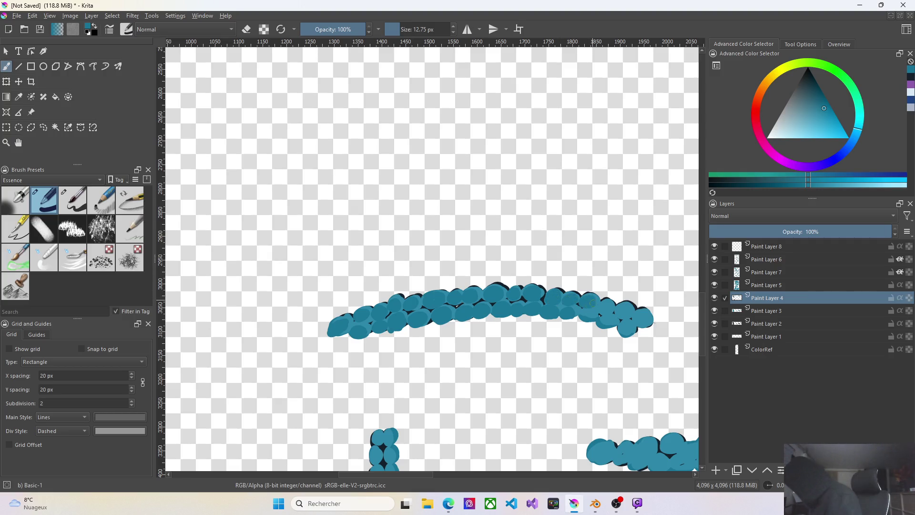
Add dark shadow dabs at the arc's right end, undoing one misplaced dab
drag(591, 312, 586, 314)
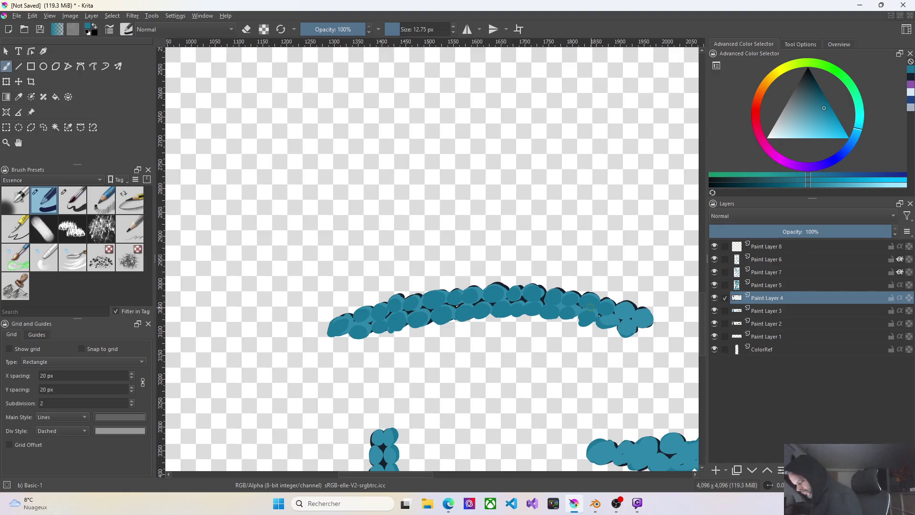
key(ctrl+z)
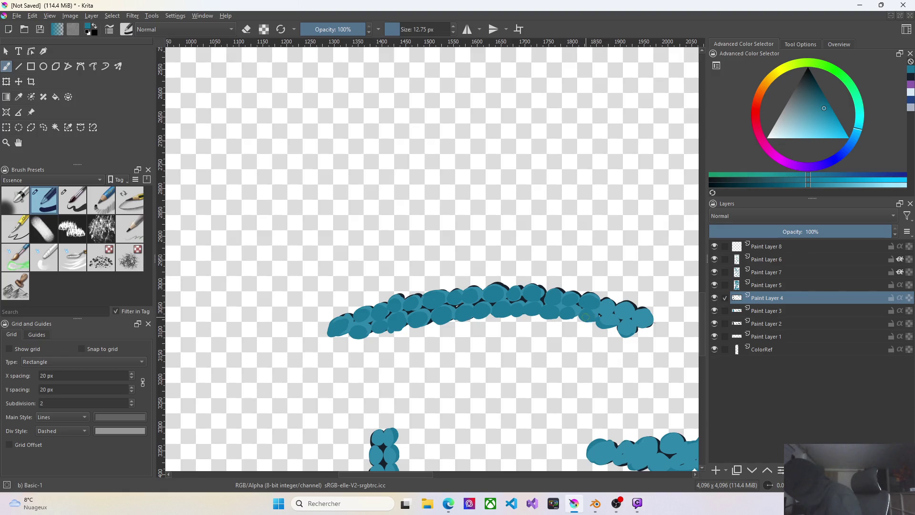
click(608, 319)
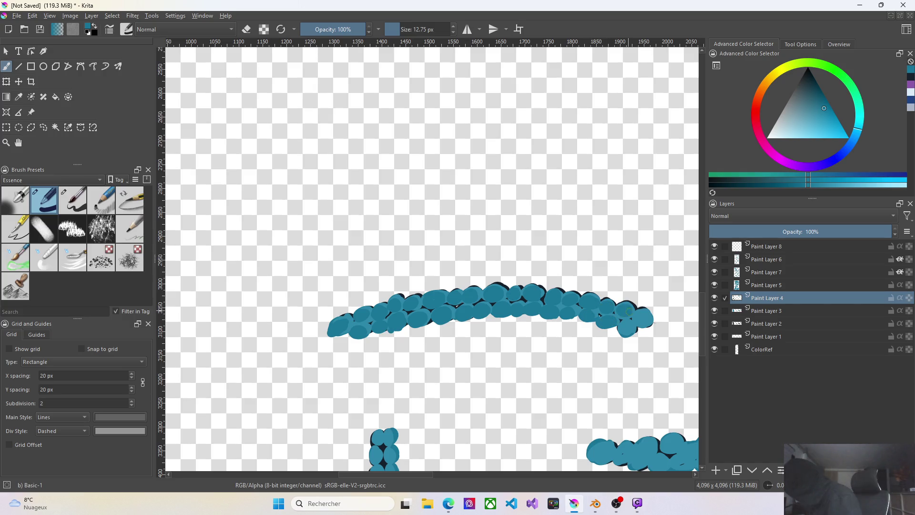
click(626, 327)
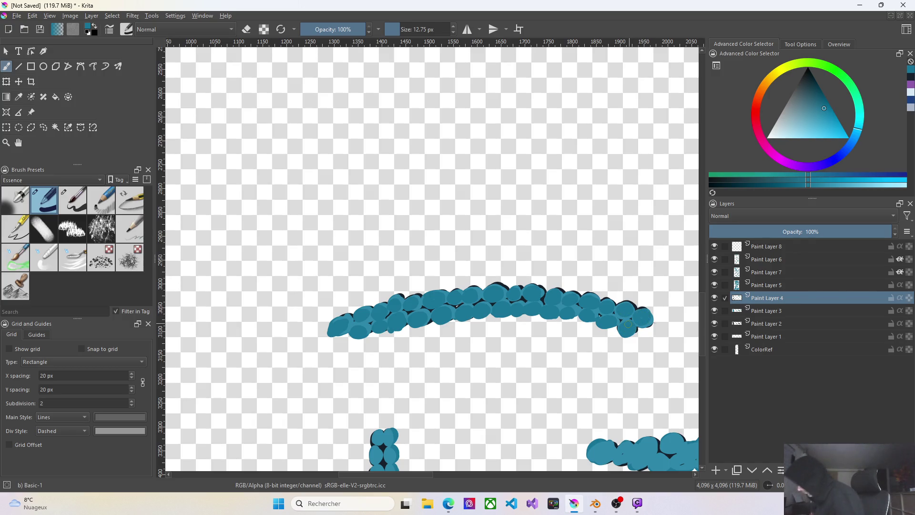
scroll(517, 402, down, 3)
scroll(517, 402, up, 1)
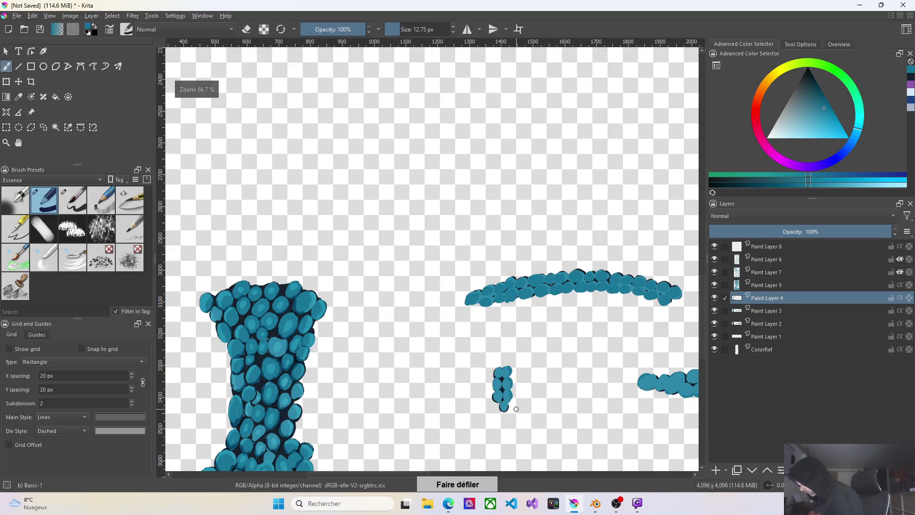
scroll(515, 406, up, 1)
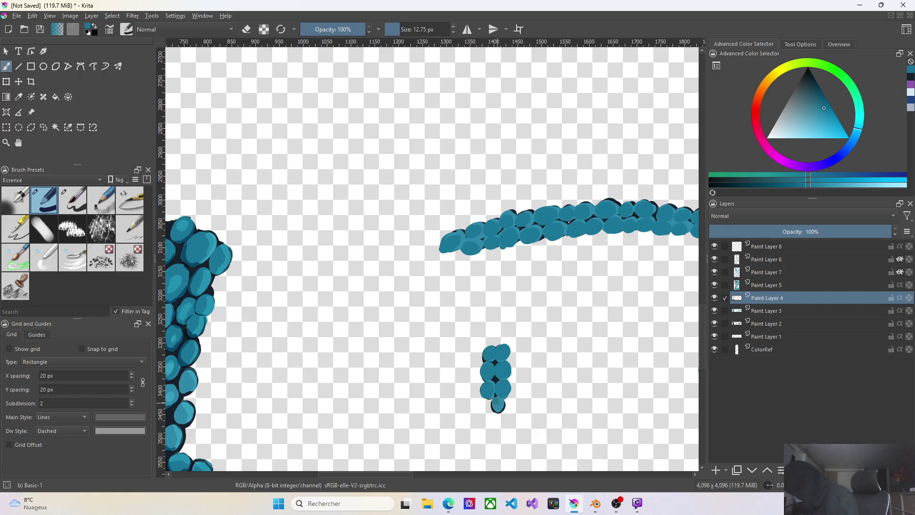
scroll(498, 404, down, 1)
scroll(627, 426, down, 1)
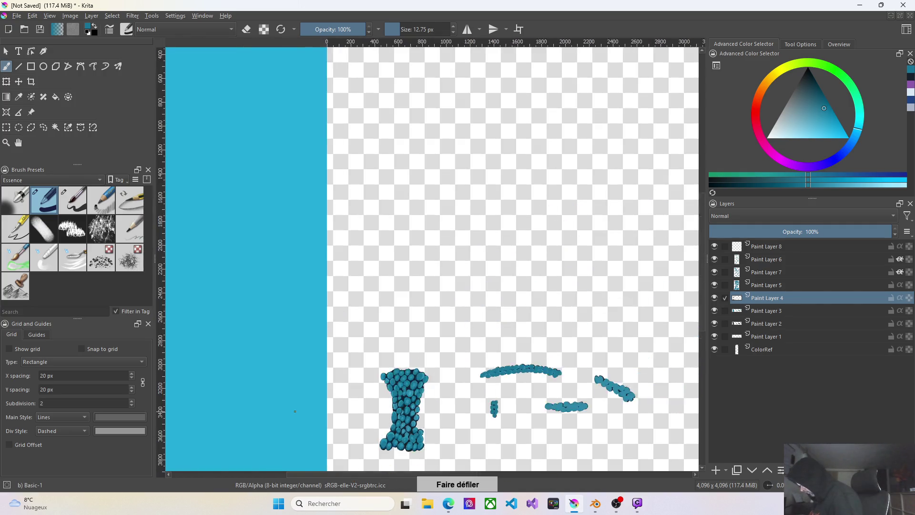
scroll(493, 408, down, 1)
scroll(492, 407, up, 3)
scroll(493, 407, up, 1)
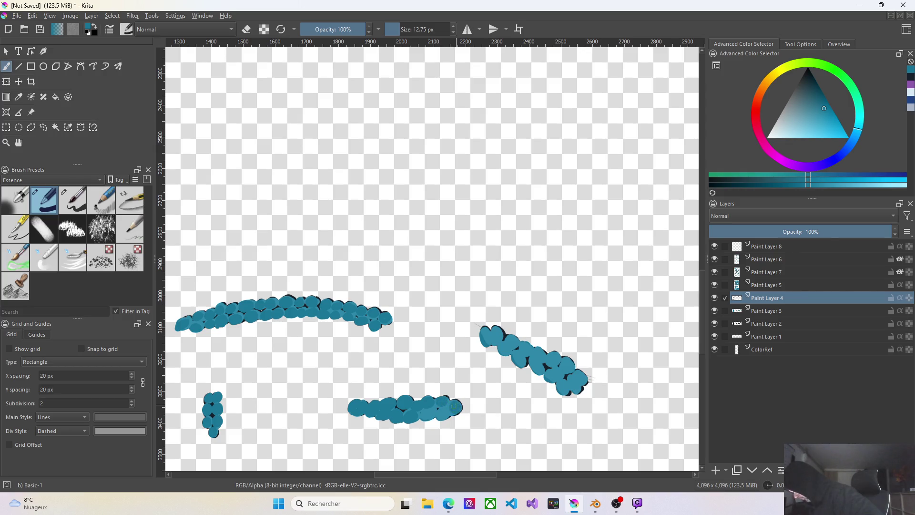
click(442, 413)
Darken a patch on the bottom-centre stroke and add shadow dabs at the diagonal stroke's left end
click(427, 411)
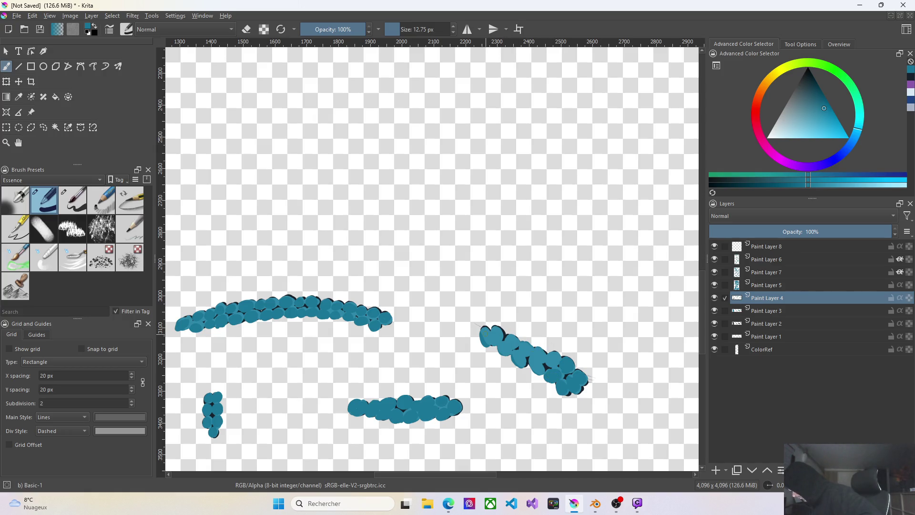
drag(486, 331, 483, 347)
click(504, 348)
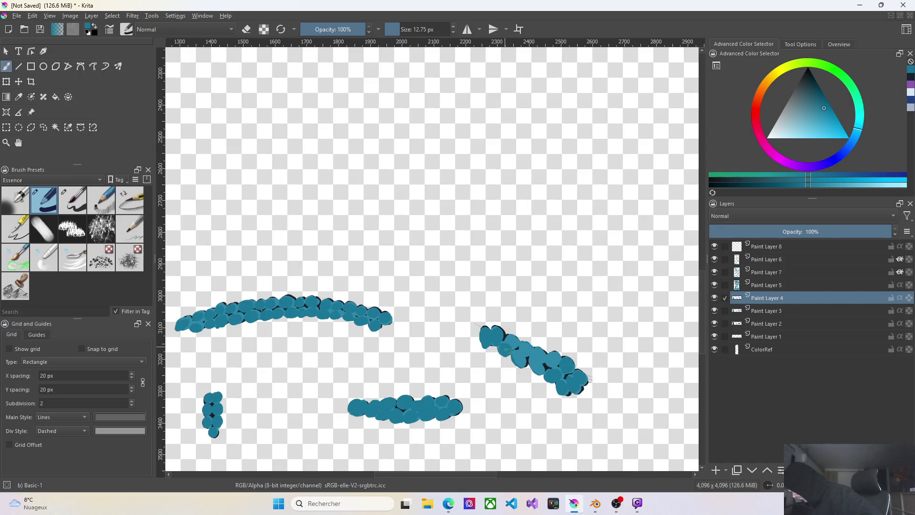
click(511, 342)
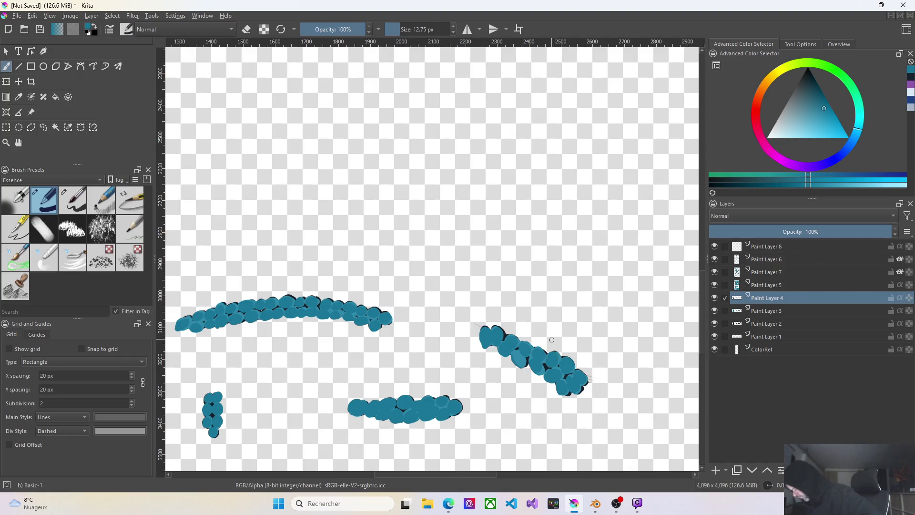
Switch the brush to eraser mode and bring up the Save As dialog
key(e)
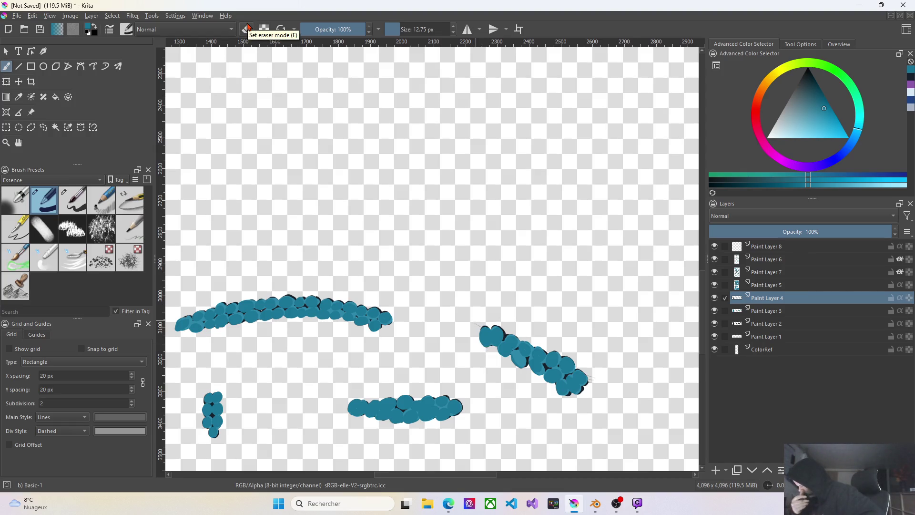
key(ctrl+s)
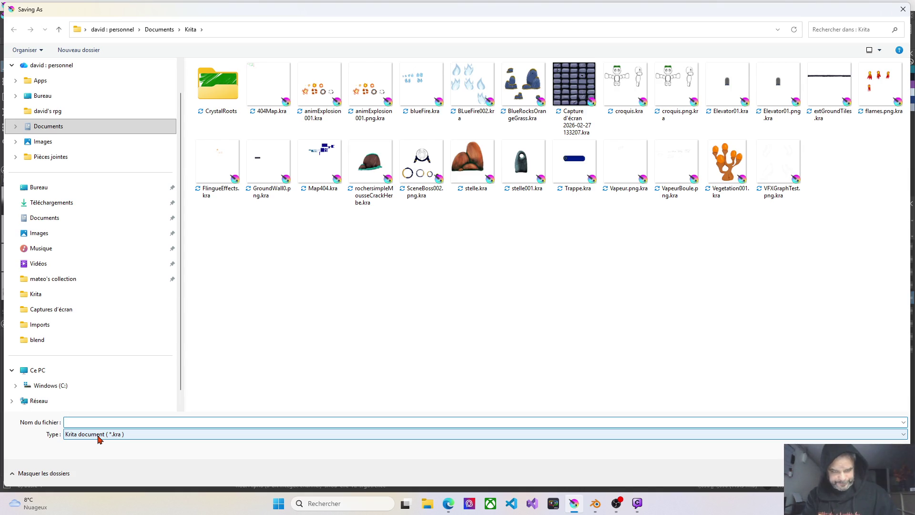
Enter the file name BackgroundKvelin01 and save the document
click(98, 439)
text(Bc)
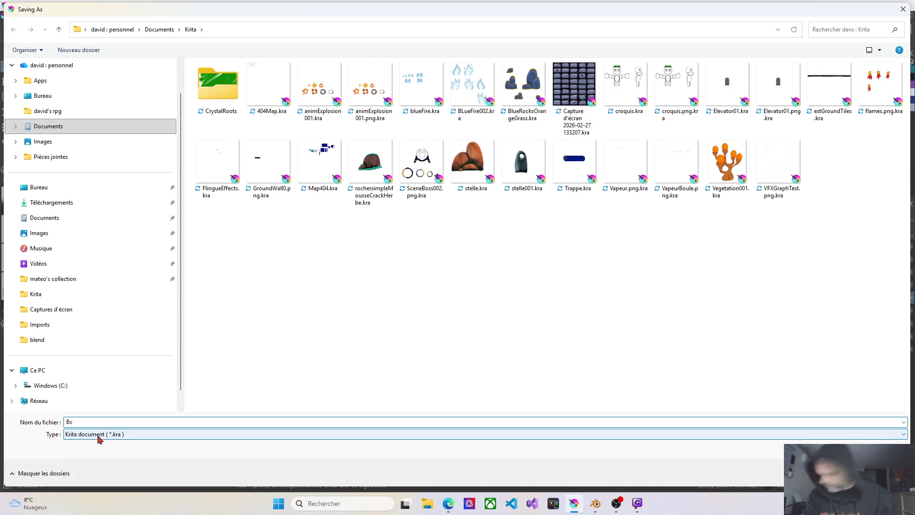
key(BackSpace)
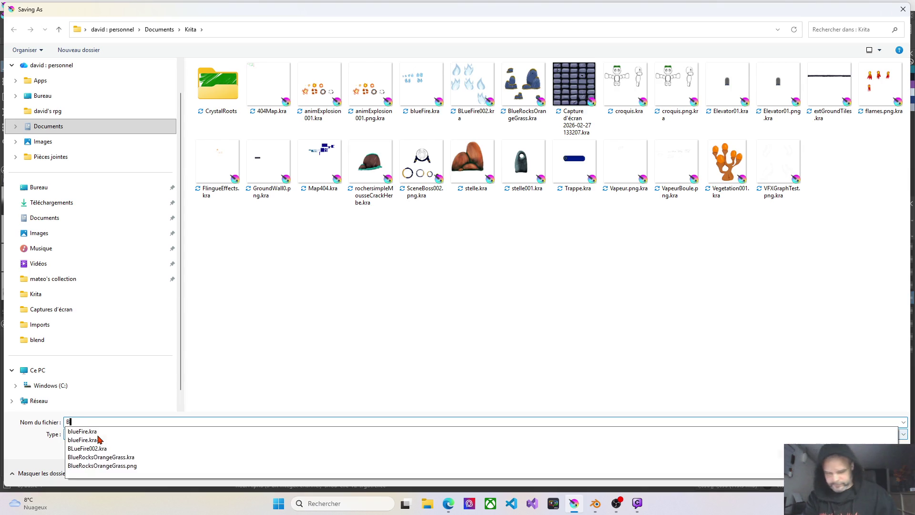
text(ac)
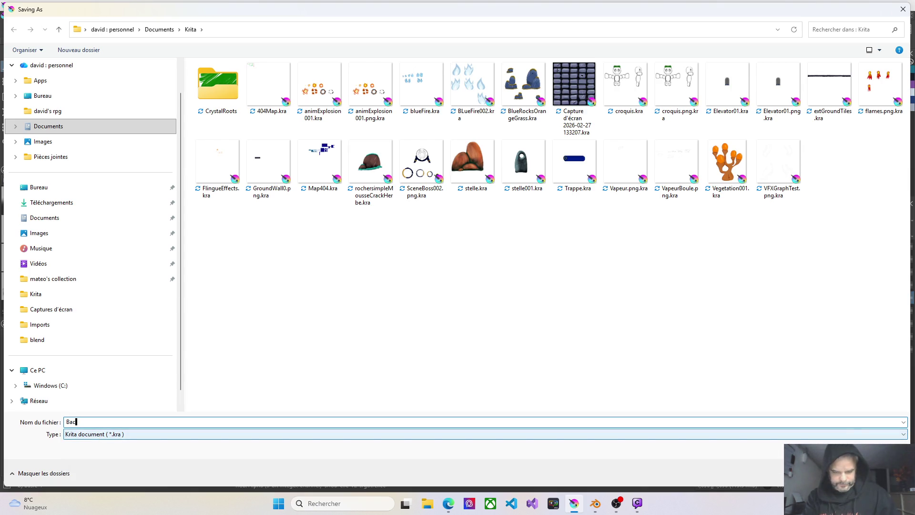
text(kgroun)
text(d)
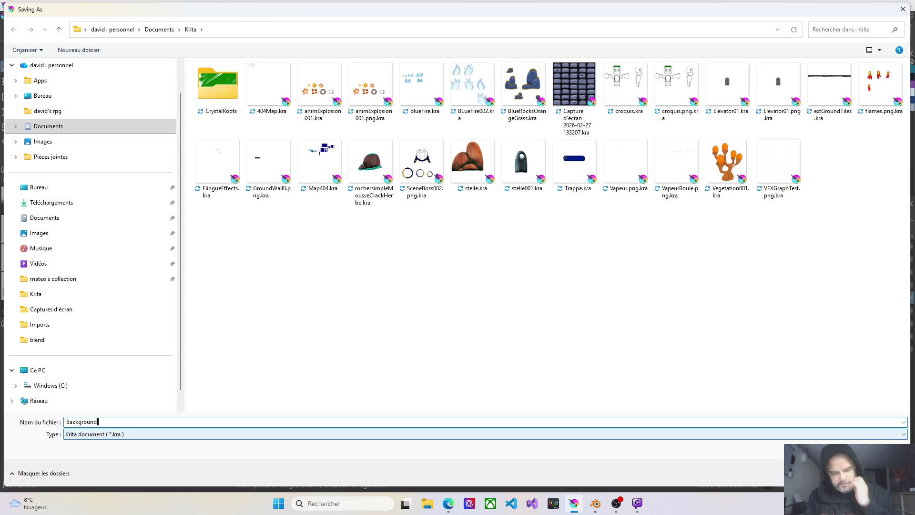
text(Kvel)
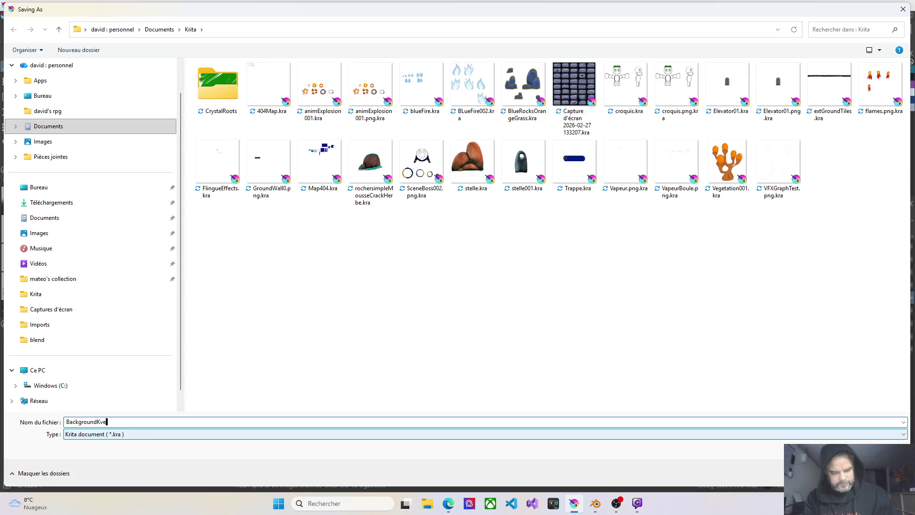
text(in01)
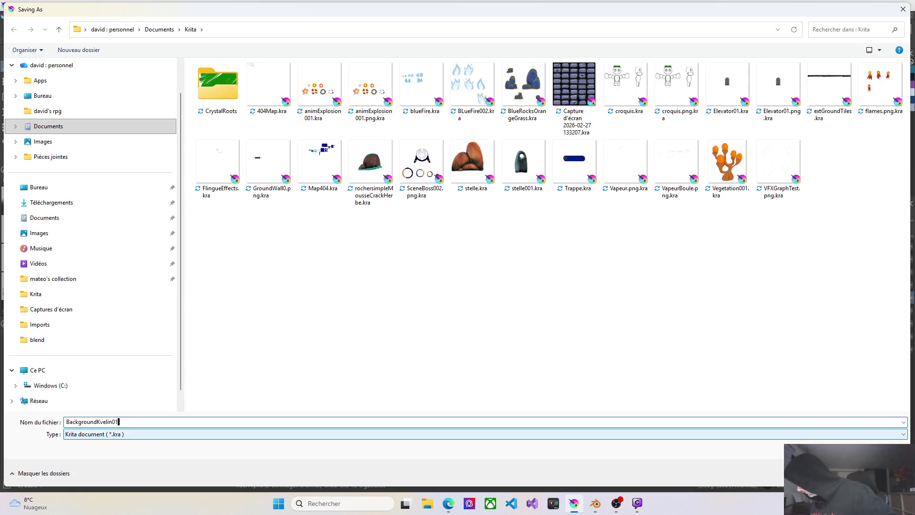
key(Return)
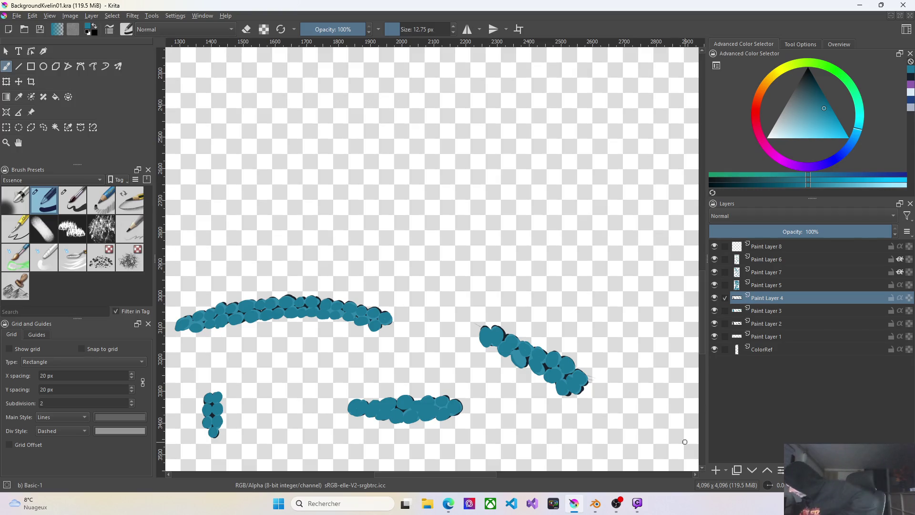
Browse through Paint Layers 5, 2 and 1, settle on Paint Layer 5 and return the brush to normal painting
click(777, 287)
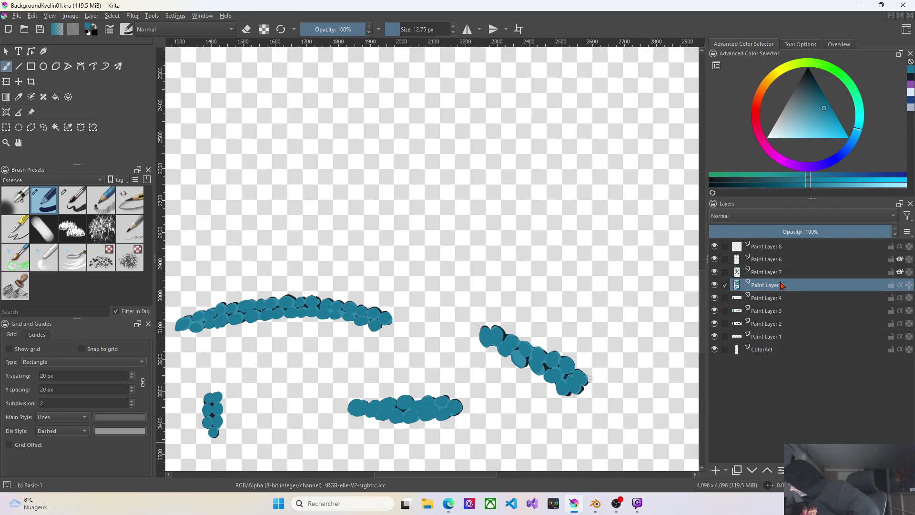
scroll(540, 370, up, 3)
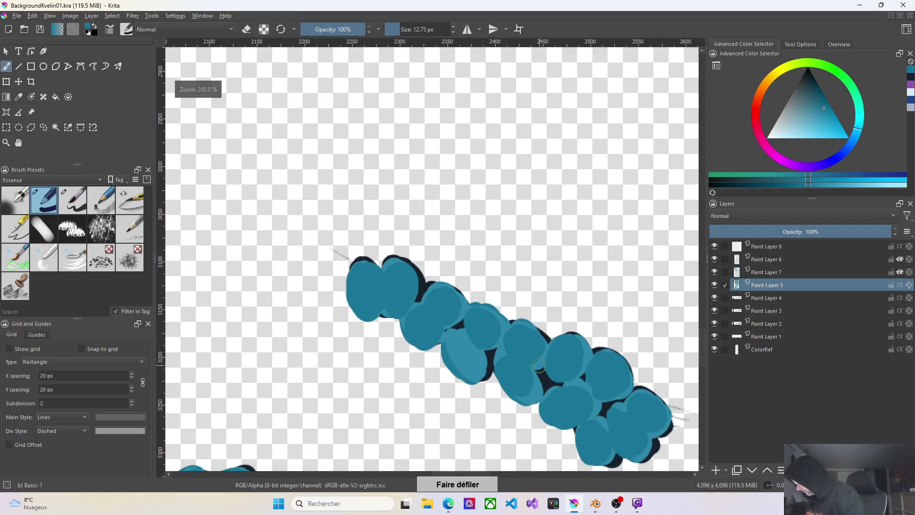
scroll(473, 304, up, 2)
key(e)
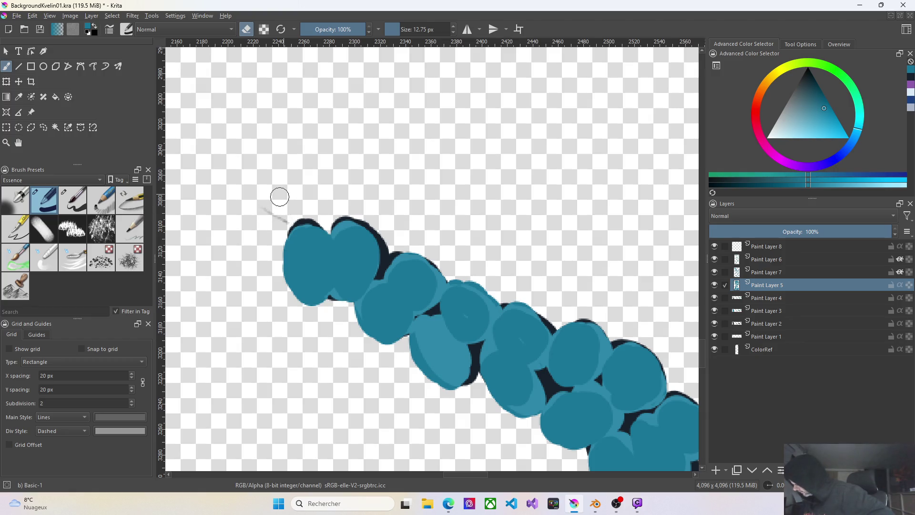
key(Page_Down)
key(Page_Down)
key(Page_Down)
drag(279, 210, 265, 205)
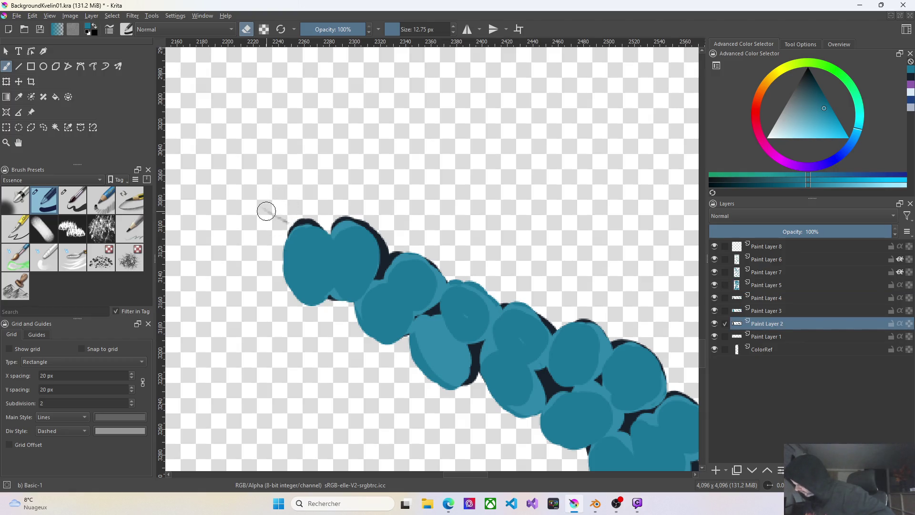
click(764, 336)
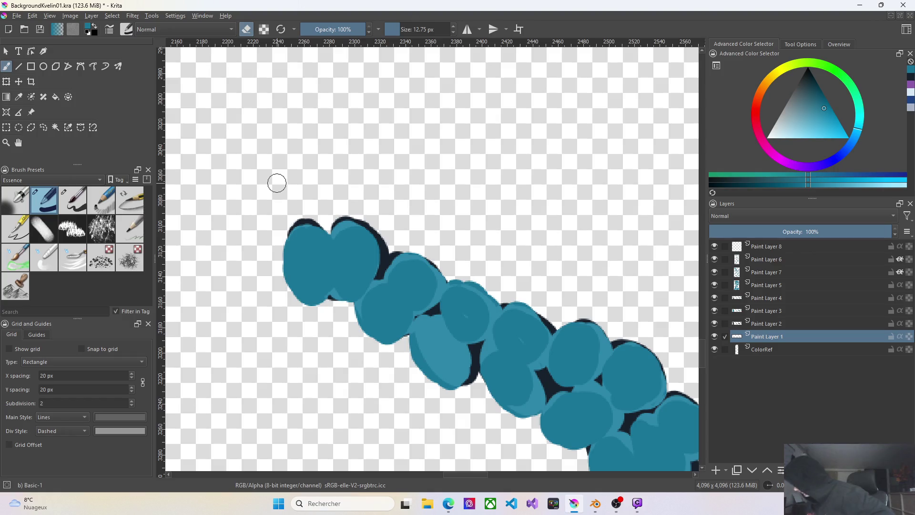
click(769, 285)
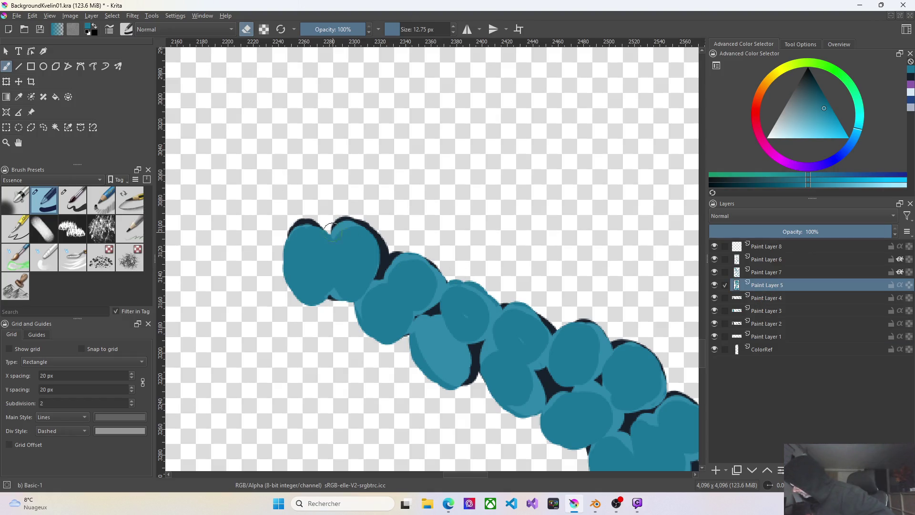
click(246, 29)
Paint teal dabs into the stroke's middle, redoing one, then pick Paint Layer 7 for highlights
drag(302, 266, 312, 243)
key(ctrl+z)
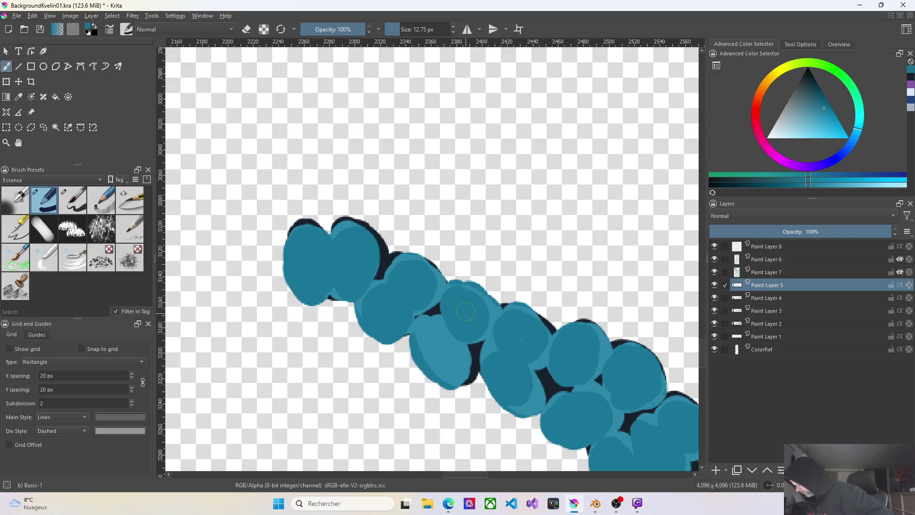
drag(475, 318, 430, 358)
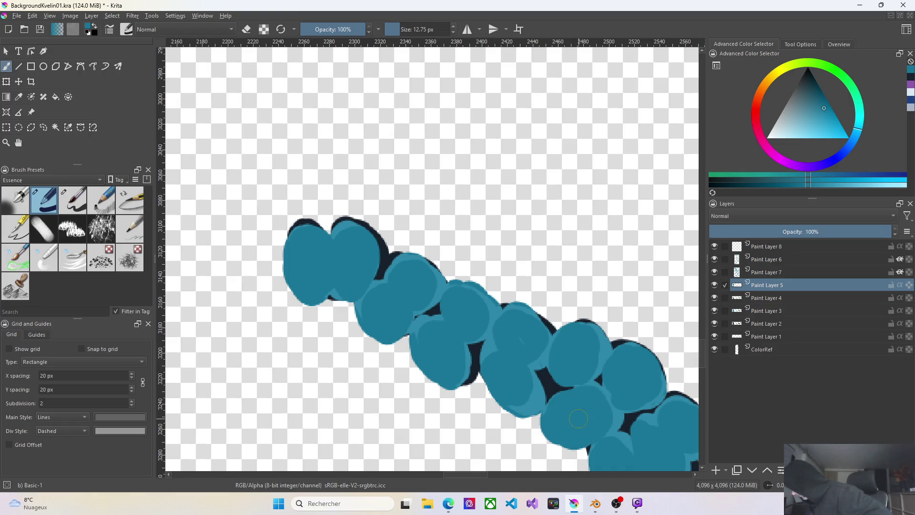
click(767, 273)
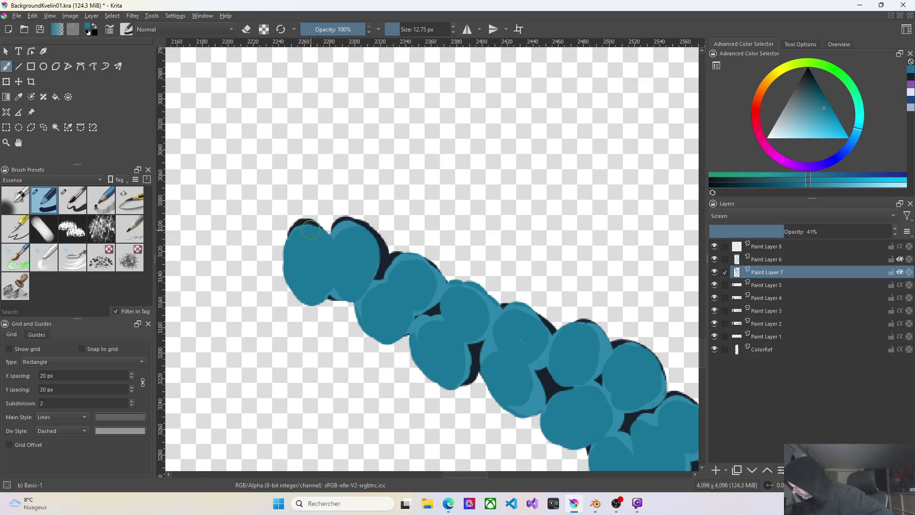
Trial a light highlight on the top-left pebble, discard it and choose the larger Basic-5 Size brush
drag(311, 228, 281, 260)
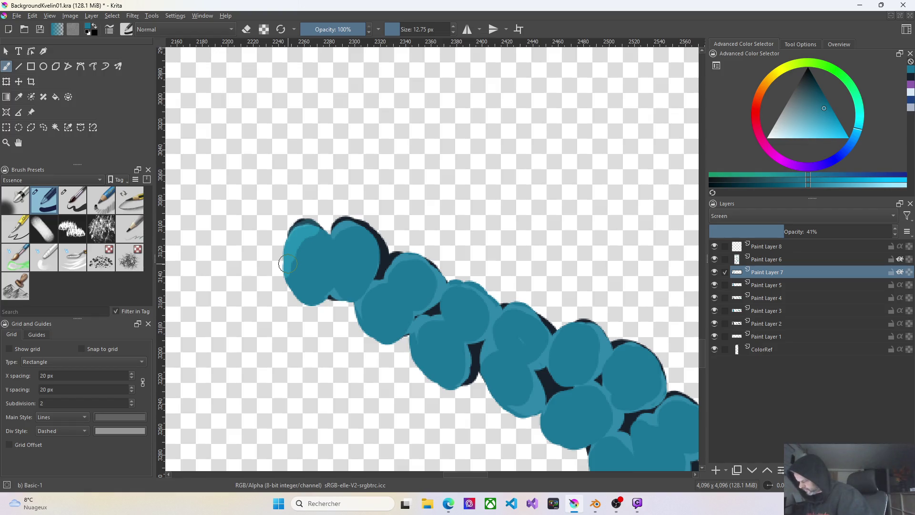
key(ctrl+z)
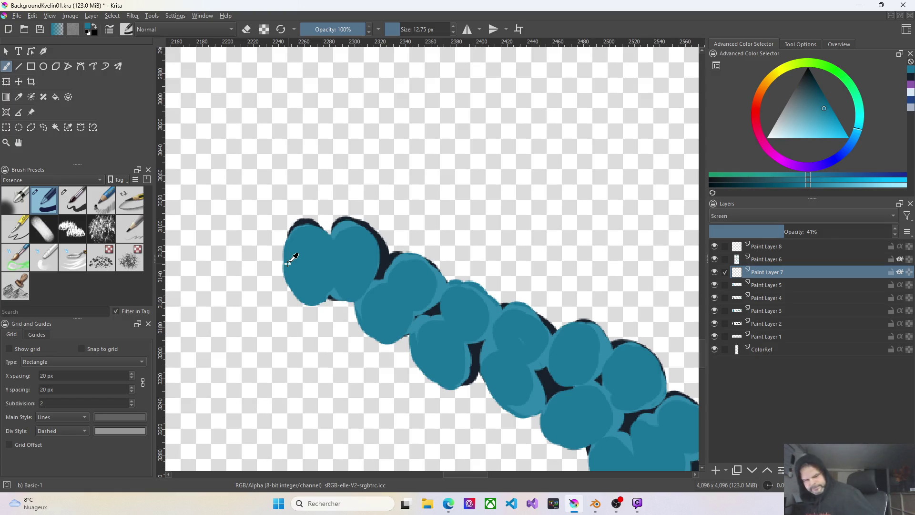
key(ctrl+shift+z)
scroll(428, 373, down, 1)
scroll(429, 372, down, 2)
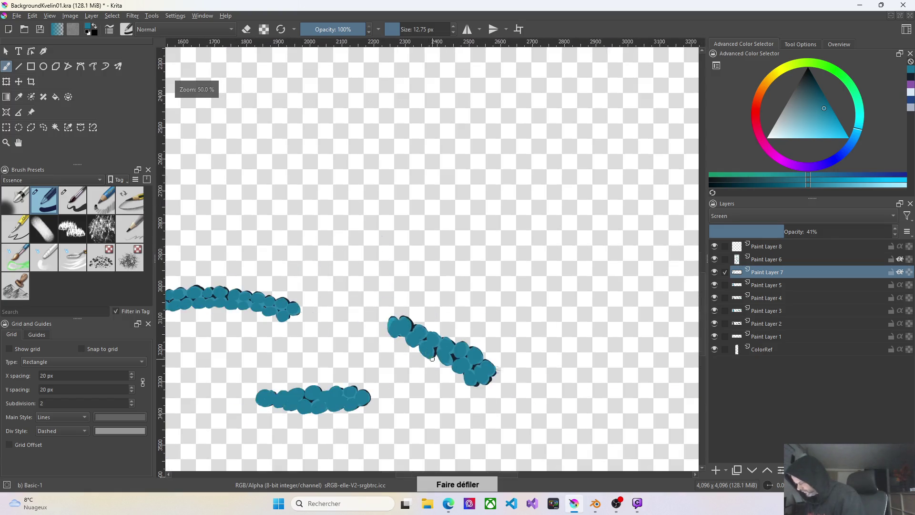
scroll(430, 373, down, 2)
scroll(429, 373, down, 1)
scroll(429, 373, up, 2)
scroll(431, 371, up, 2)
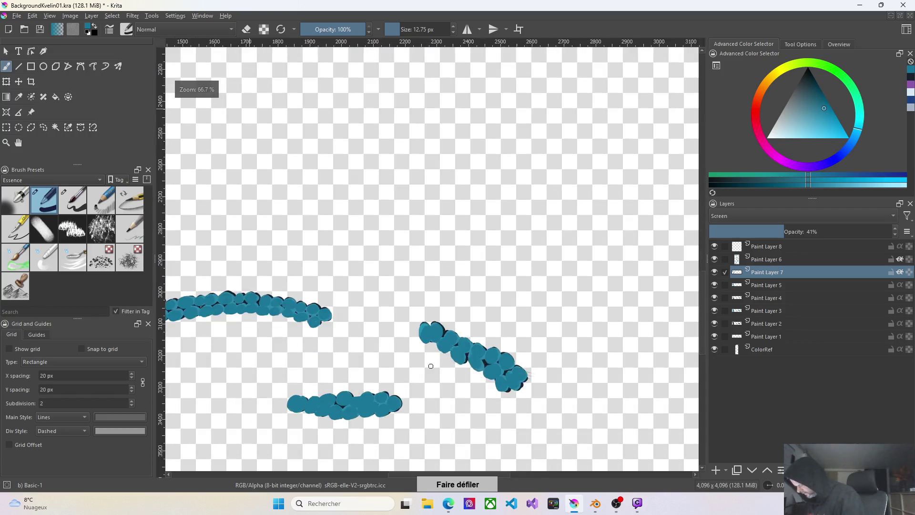
scroll(432, 368, up, 1)
scroll(432, 368, up, 2)
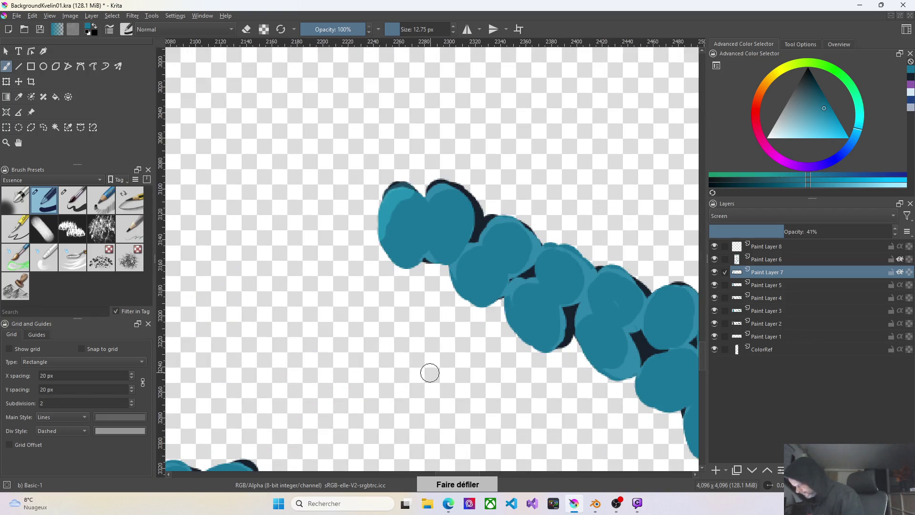
key(ctrl+z)
key(ctrl+z)
key(ctrl+z)
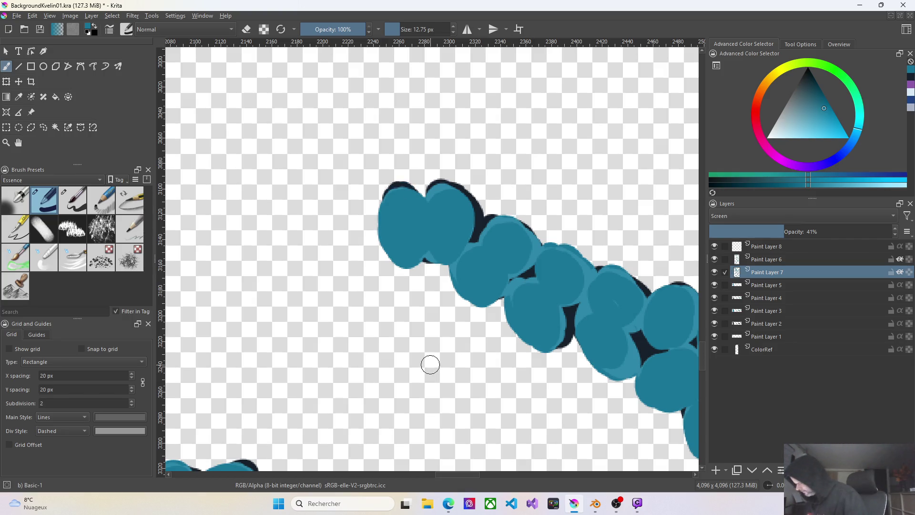
click(78, 197)
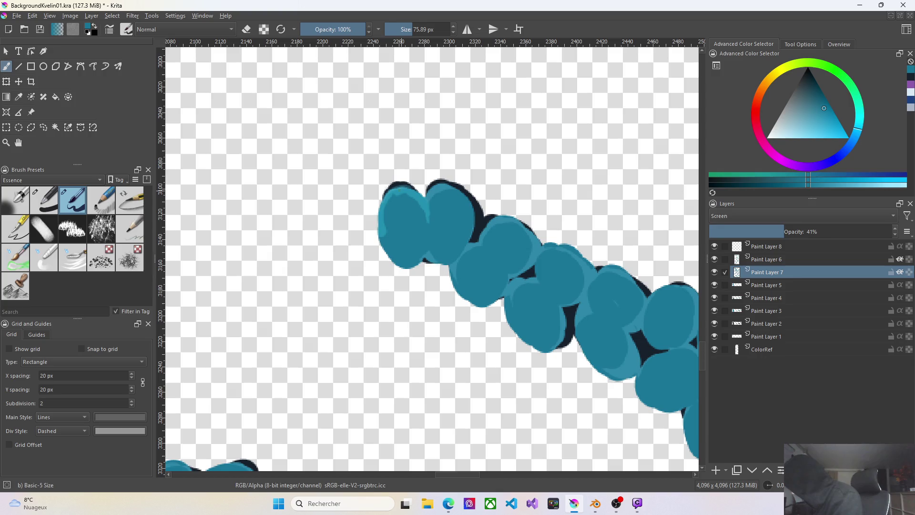
Highlight the top-left and upper pebbles and the second pebble's top outline with light teal
click(408, 200)
drag(389, 202, 386, 212)
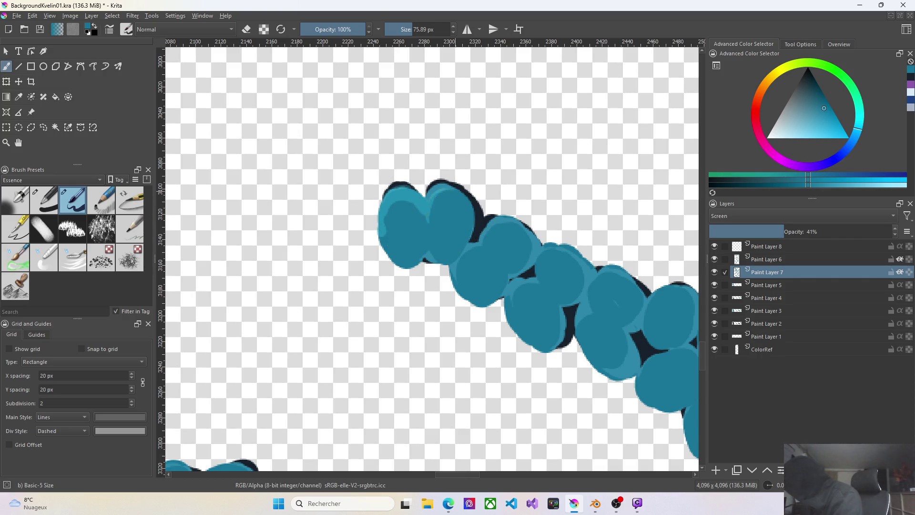
drag(437, 186, 473, 205)
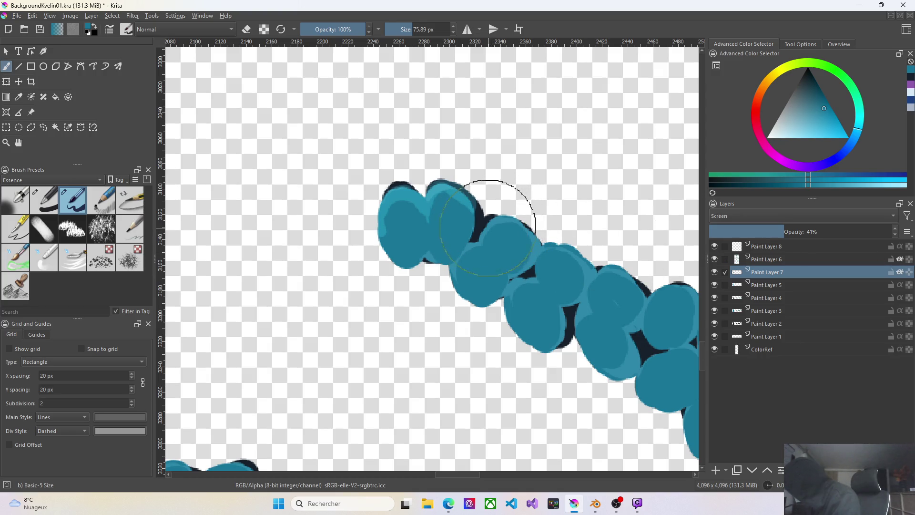
drag(495, 217, 513, 224)
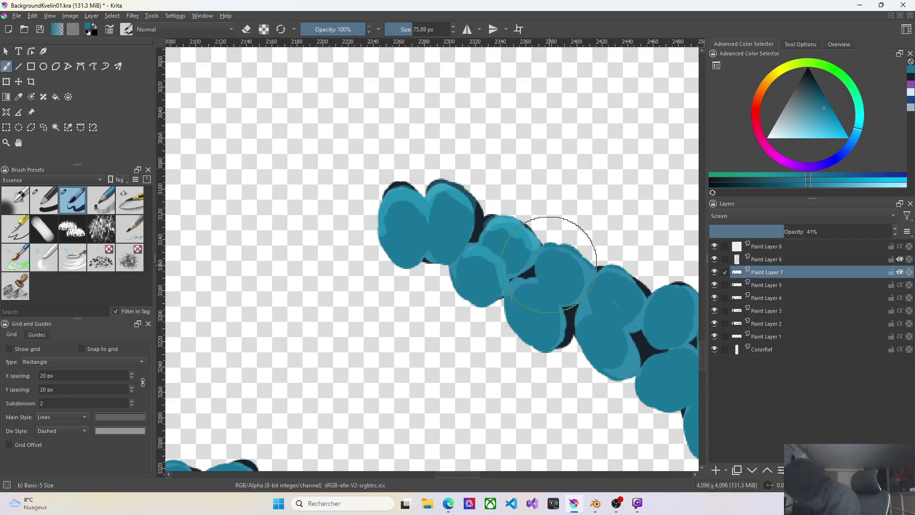
Add light teal highlights to the pebbles down the diagonal stroke to its lower end
drag(547, 248, 579, 266)
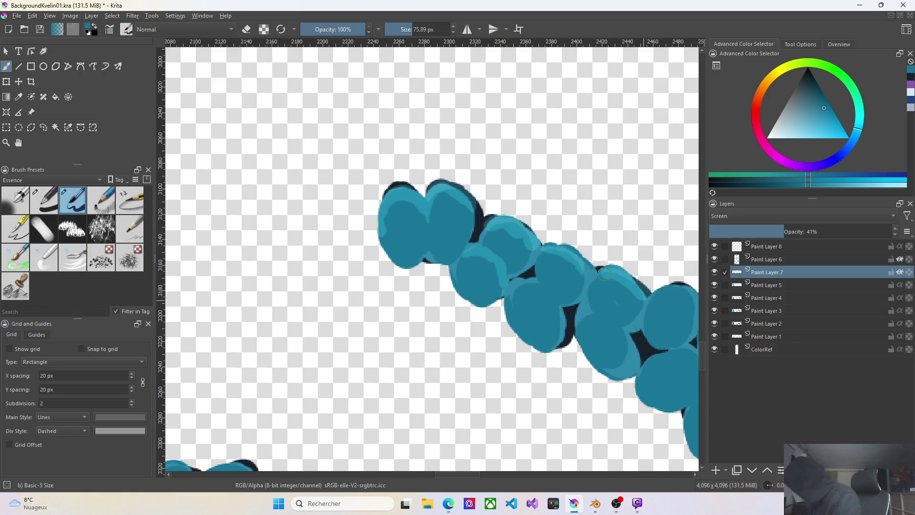
drag(491, 303, 501, 296)
drag(536, 322, 619, 330)
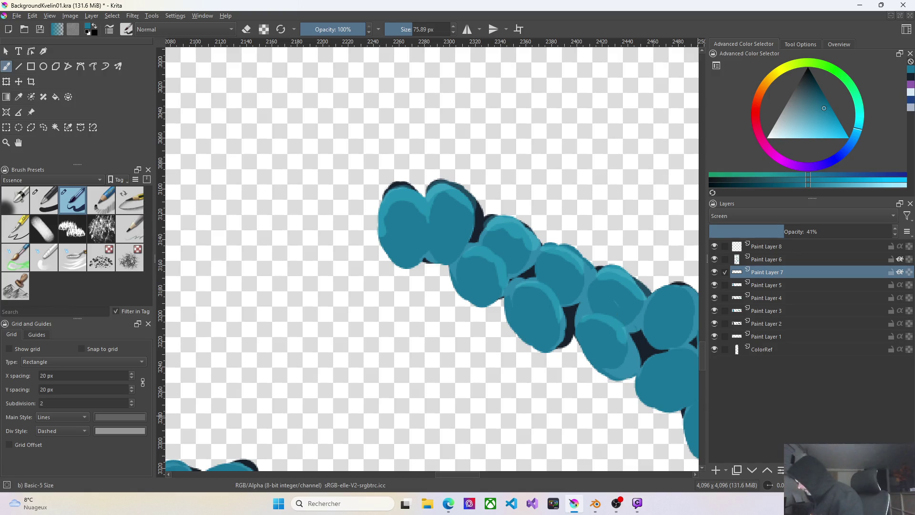
scroll(557, 358, down, 3)
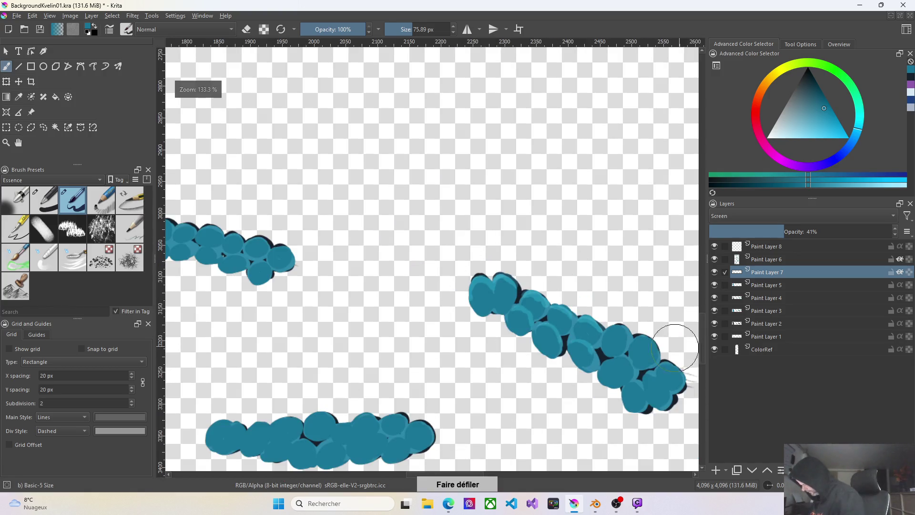
scroll(667, 369, up, 1)
scroll(653, 347, up, 2)
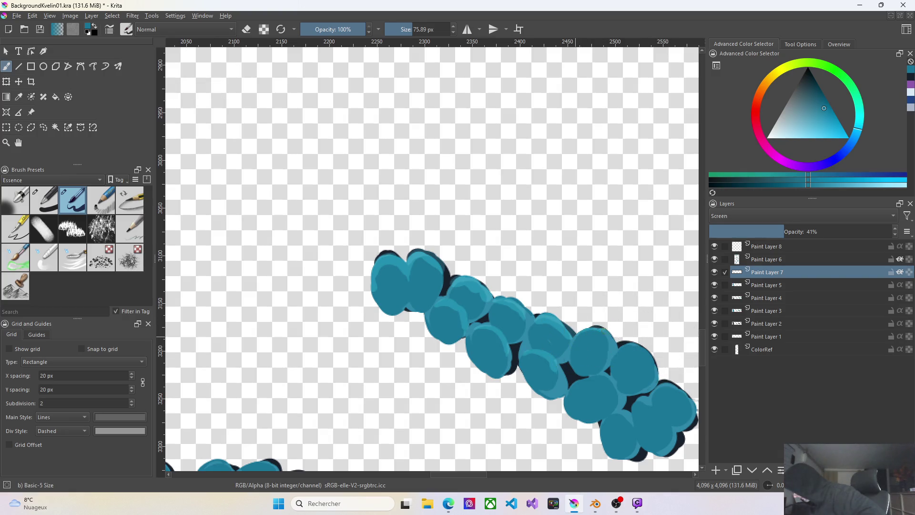
drag(615, 342, 640, 350)
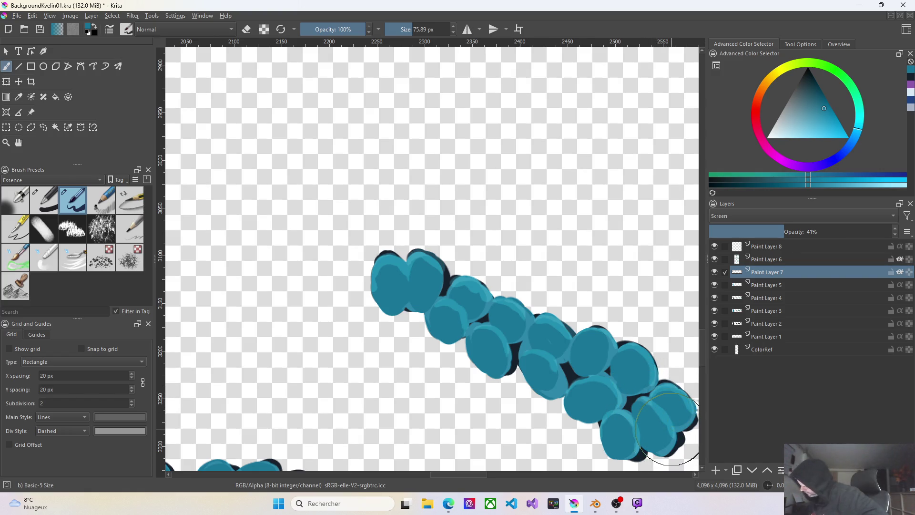
scroll(666, 429, down, 1)
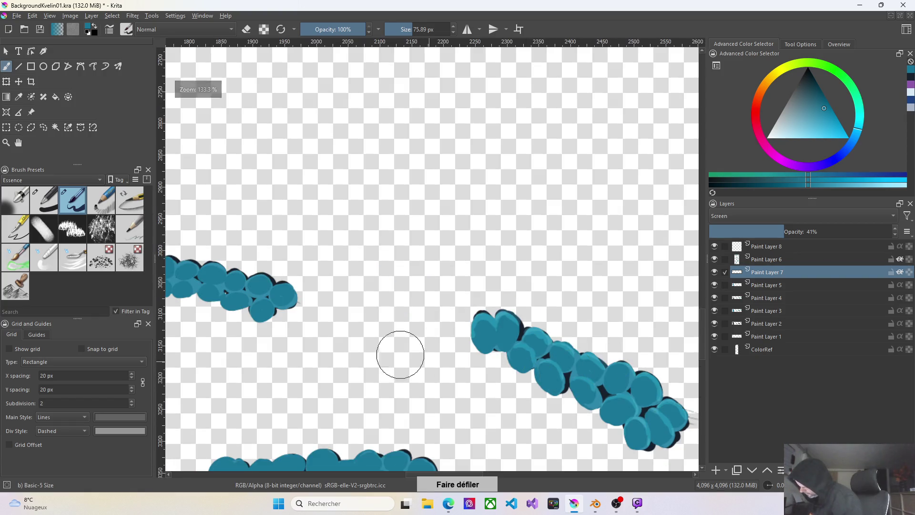
scroll(279, 276, up, 1)
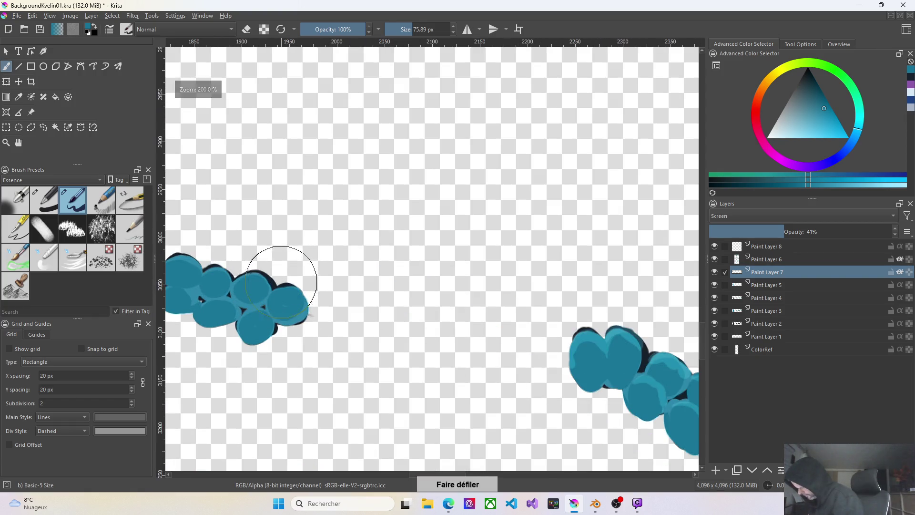
click(327, 476)
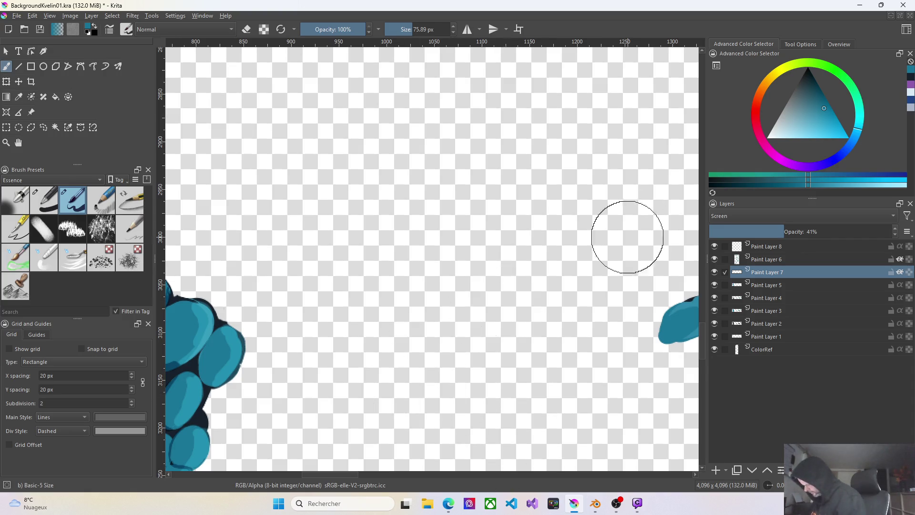
scroll(627, 214, down, 4)
scroll(222, 319, down, 1)
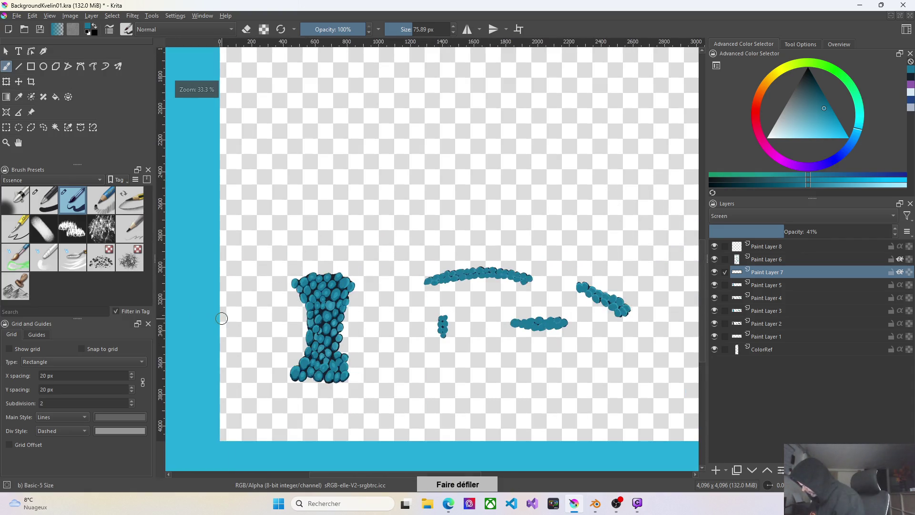
scroll(488, 282, up, 2)
scroll(488, 281, up, 1)
scroll(494, 281, up, 1)
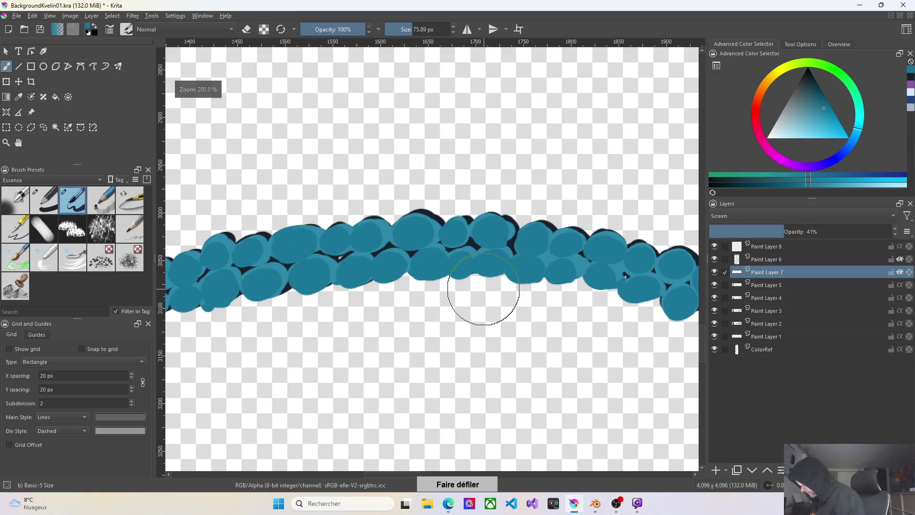
scroll(514, 280, down, 1)
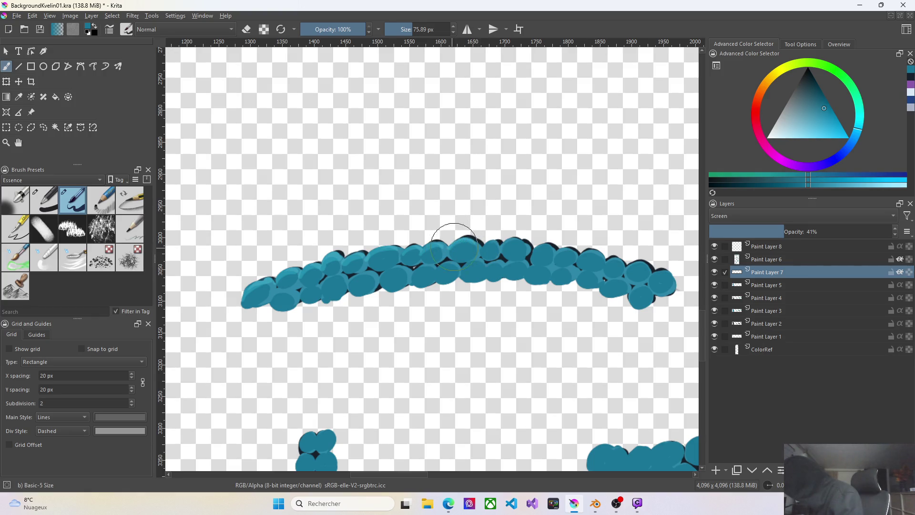
Paint light highlight dabs along the arch's top, its left end and a middle pebble
drag(452, 240, 500, 241)
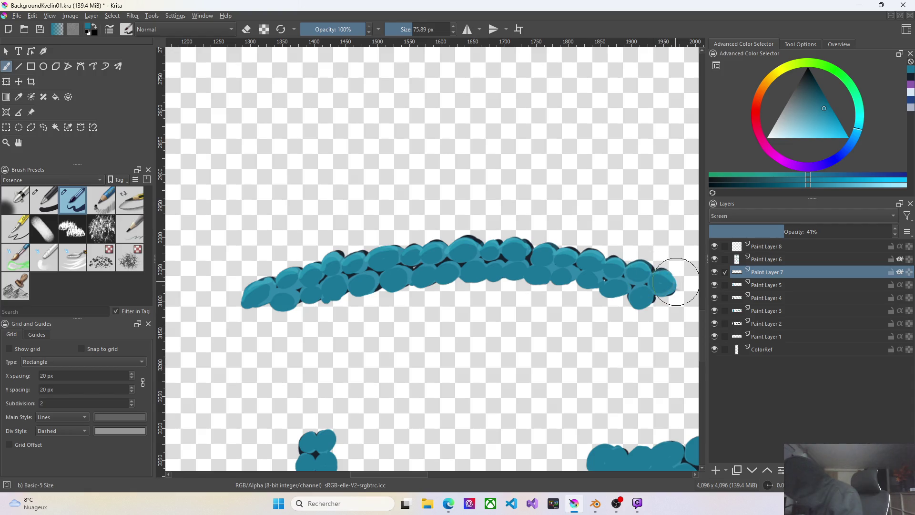
drag(266, 306, 316, 304)
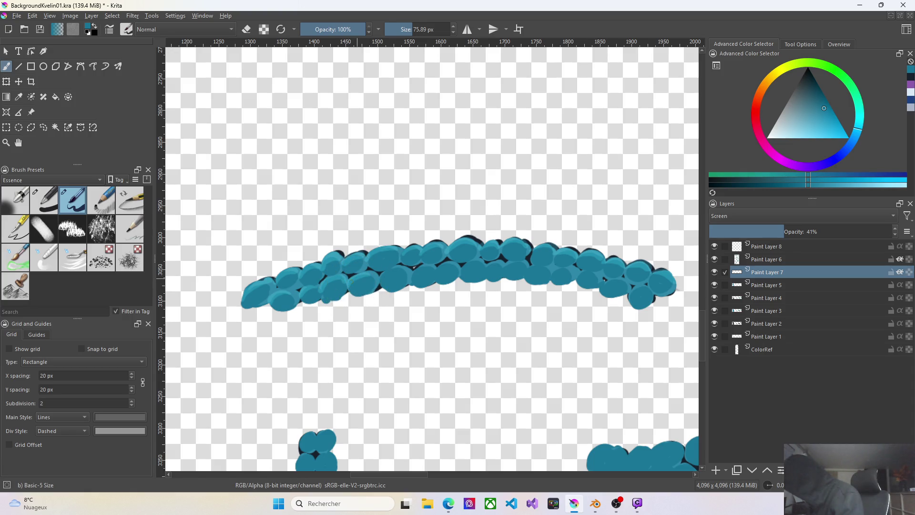
click(394, 275)
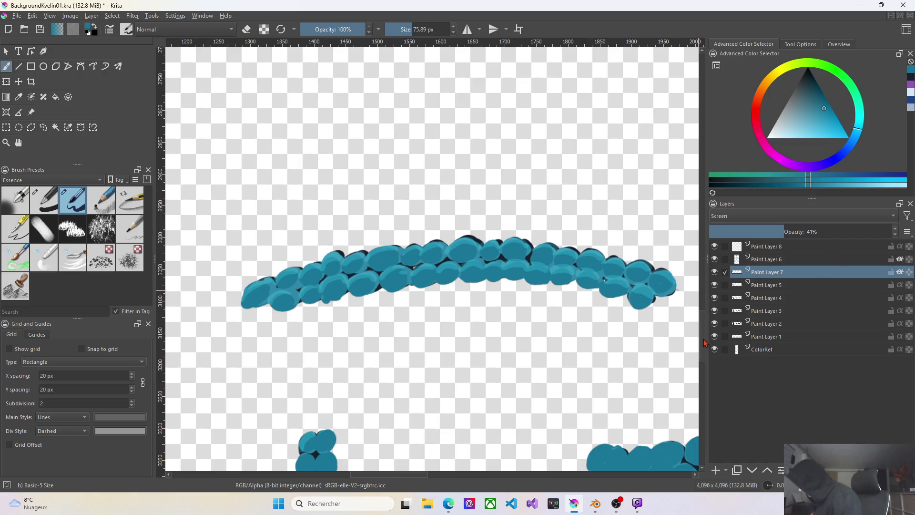
scroll(702, 352, down, 3)
scroll(702, 351, down, 3)
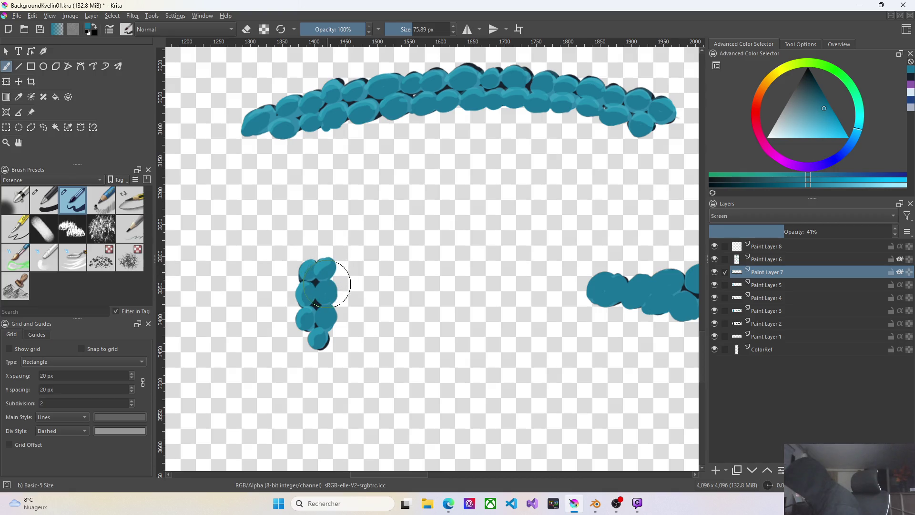
Brighten the small pebble column and the lower stroke's middle and right-end pebbles with light teal highlight dabs, ending on Paint Layer 6
drag(338, 272, 327, 296)
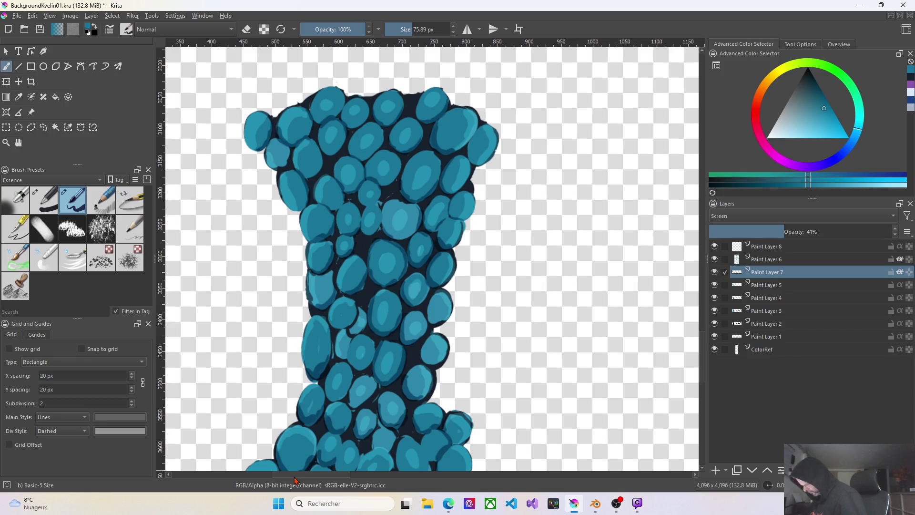
scroll(491, 384, down, 4)
scroll(664, 389, down, 2)
scroll(643, 384, up, 4)
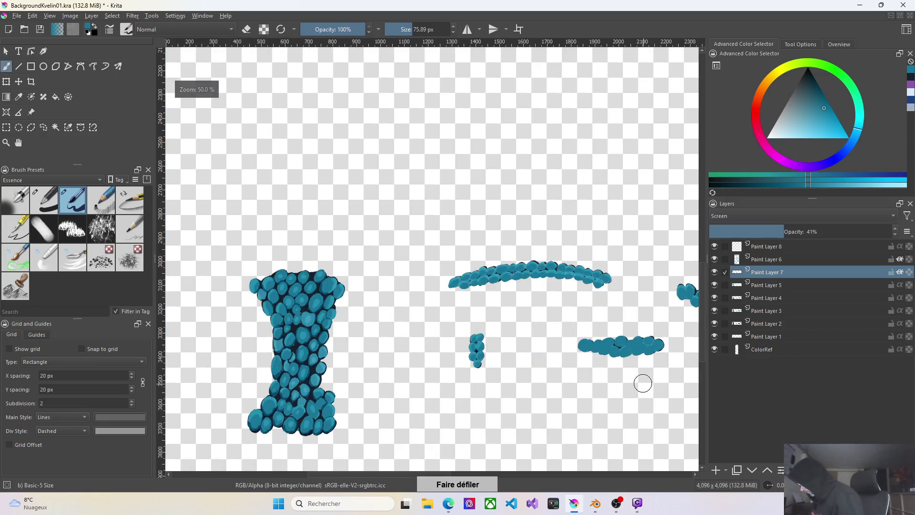
scroll(626, 355, up, 2)
scroll(626, 355, up, 1)
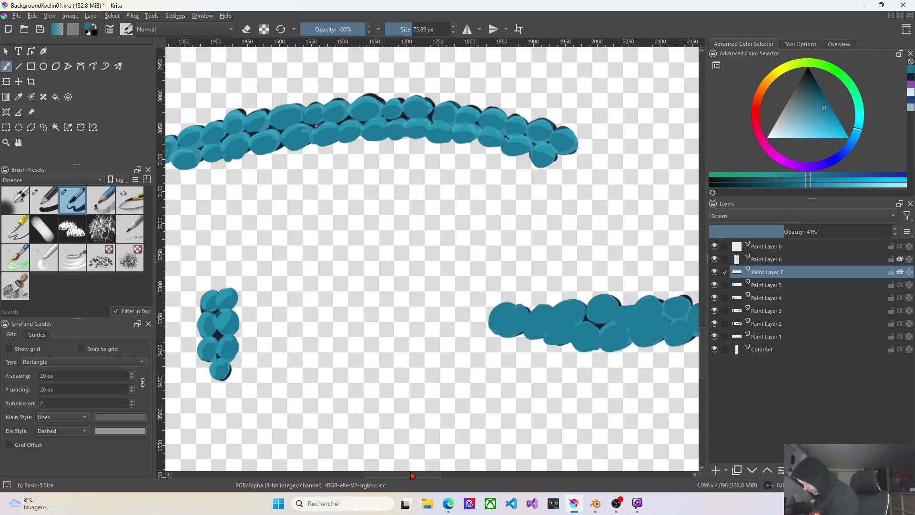
mouse_move(402, 474)
mouse_down()
mouse_move(448, 483)
mouse_move(424, 480)
mouse_up()
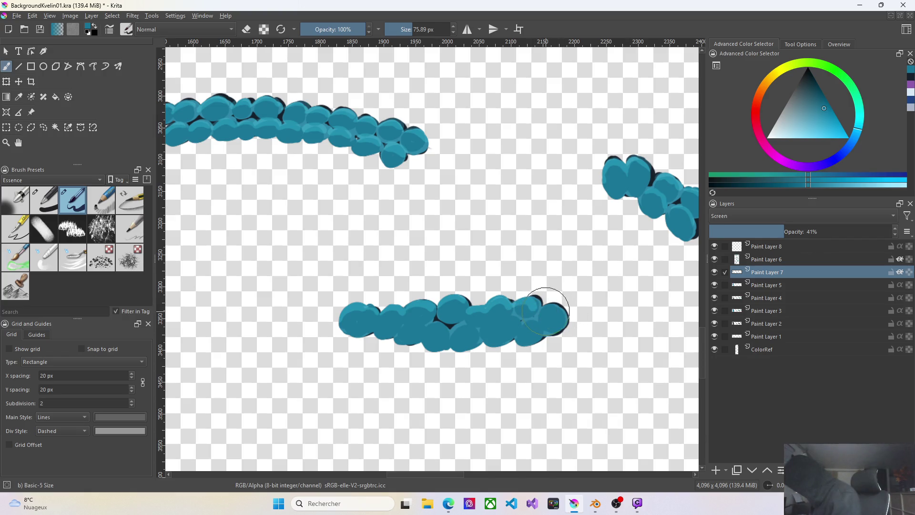
drag(529, 304, 565, 312)
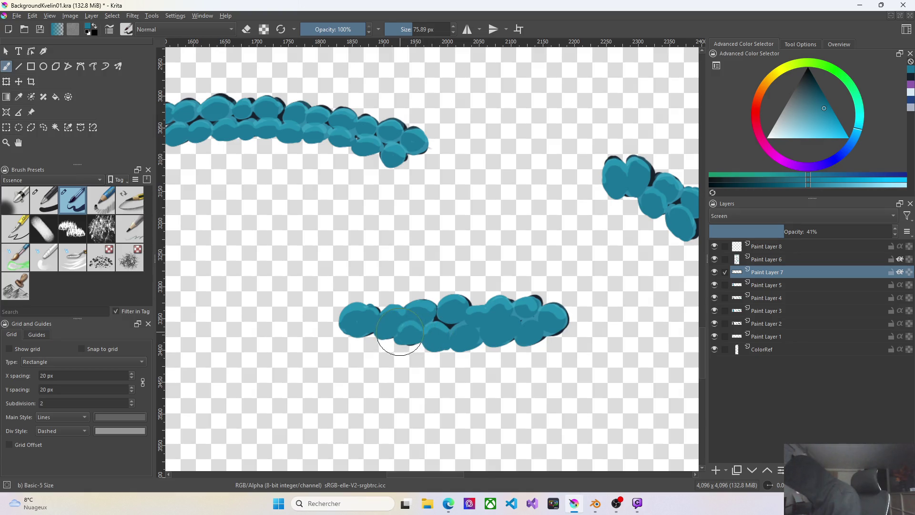
drag(392, 342, 451, 335)
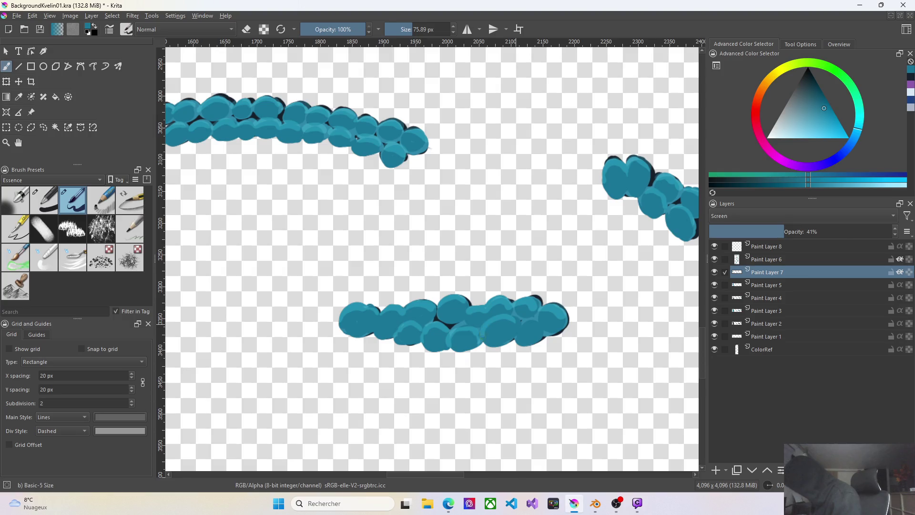
drag(483, 347, 533, 341)
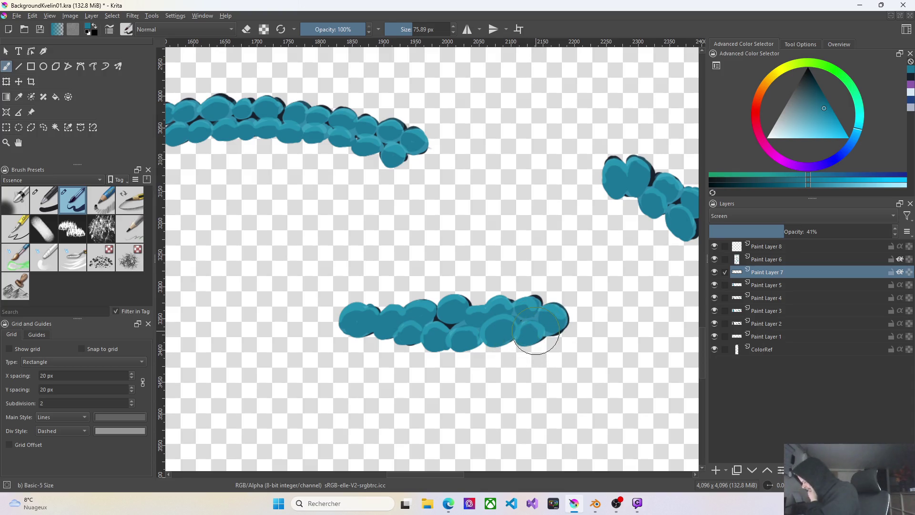
click(773, 261)
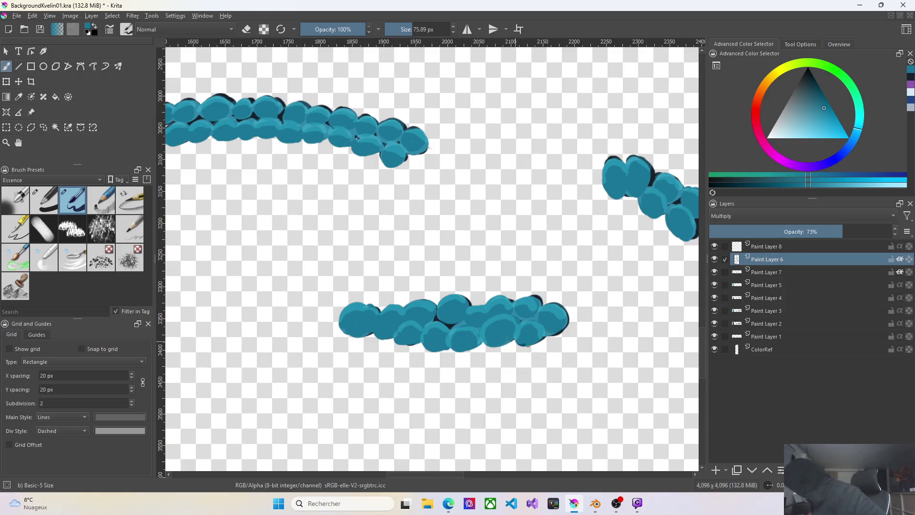
Dab dark shadows at the lower stroke's right end, bottom-left edge and between pebbles, undoing two unwanted dabs
mouse_move(518, 348)
mouse_down()
mouse_move(533, 325)
mouse_move(544, 343)
mouse_move(563, 329)
mouse_up()
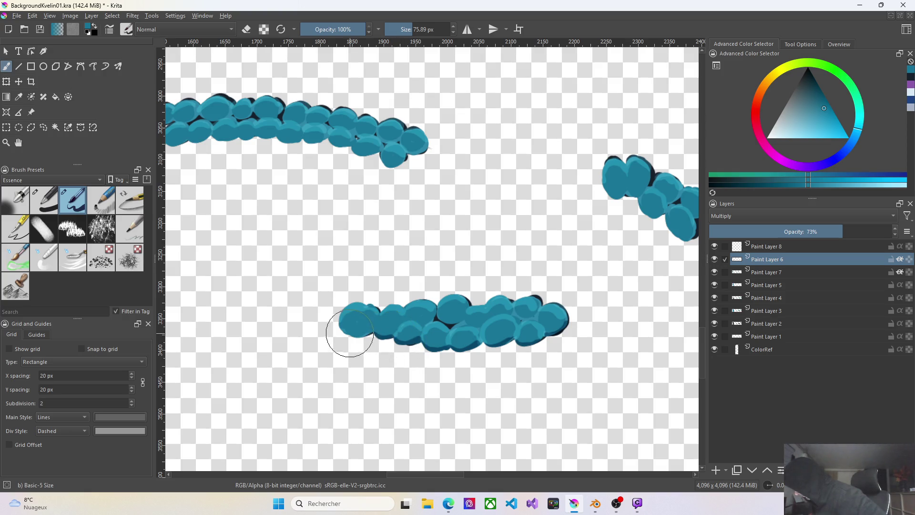
drag(337, 331, 349, 336)
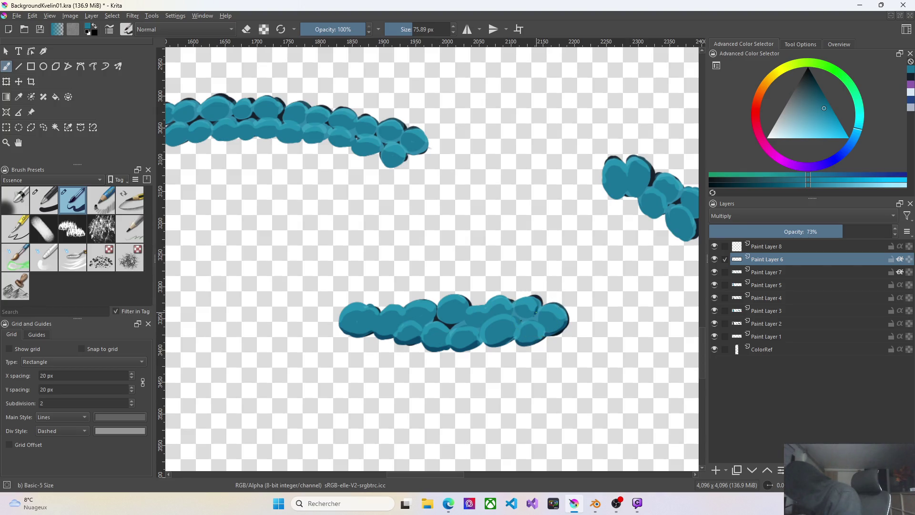
click(526, 320)
click(514, 319)
click(481, 325)
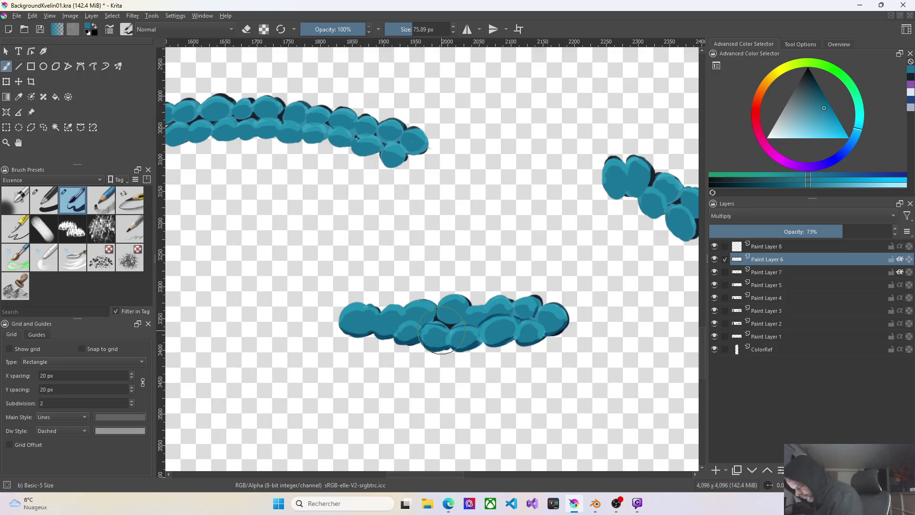
key(ctrl+z)
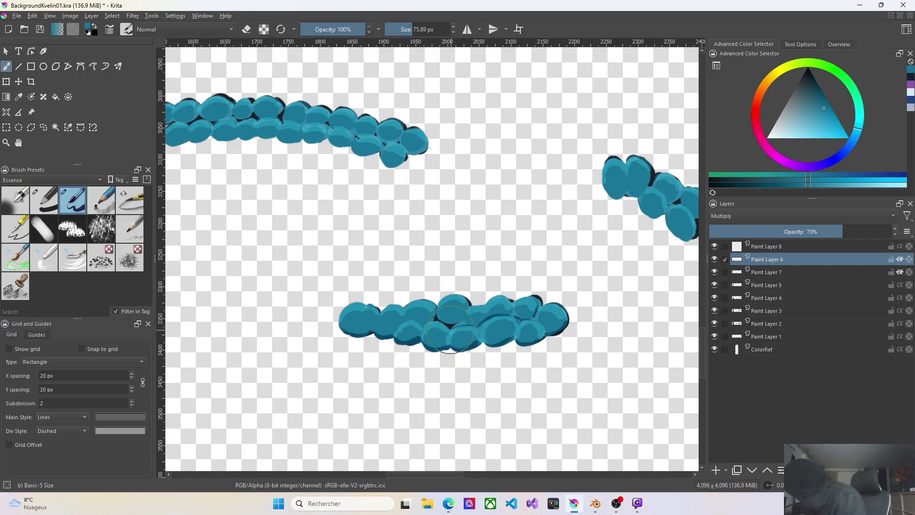
key(ctrl+z)
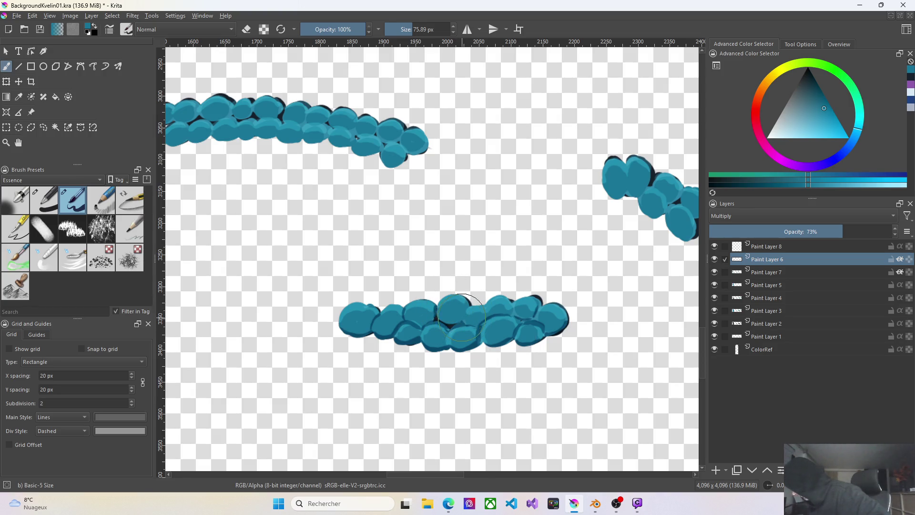
scroll(439, 327, down, 2)
scroll(438, 329, down, 1)
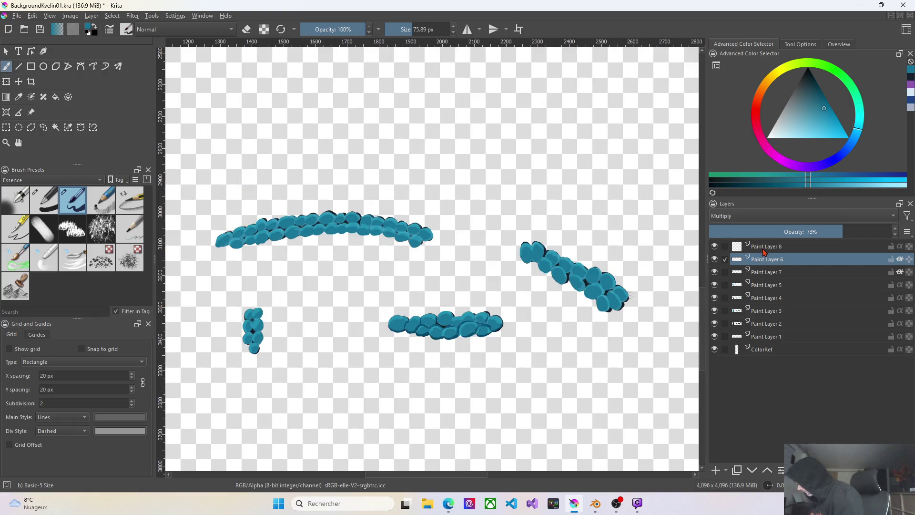
click(765, 246)
click(714, 247)
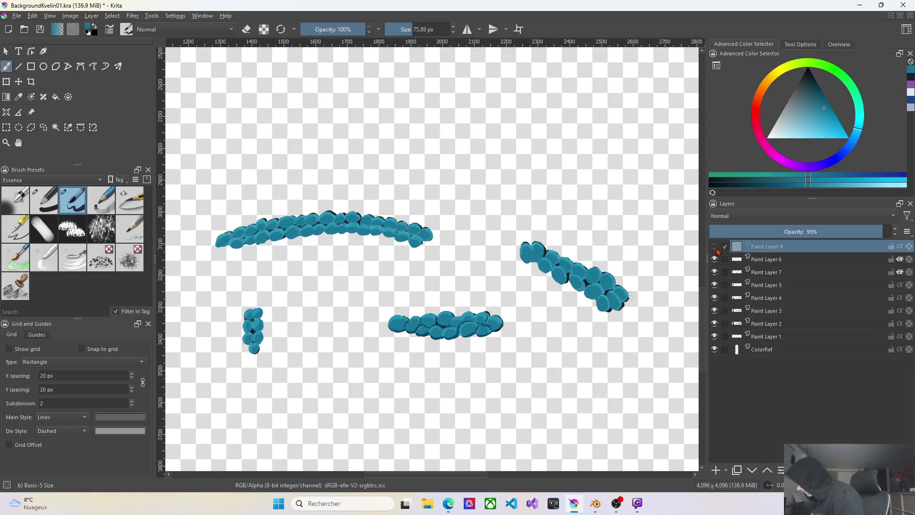
scroll(658, 253, down, 2)
click(717, 248)
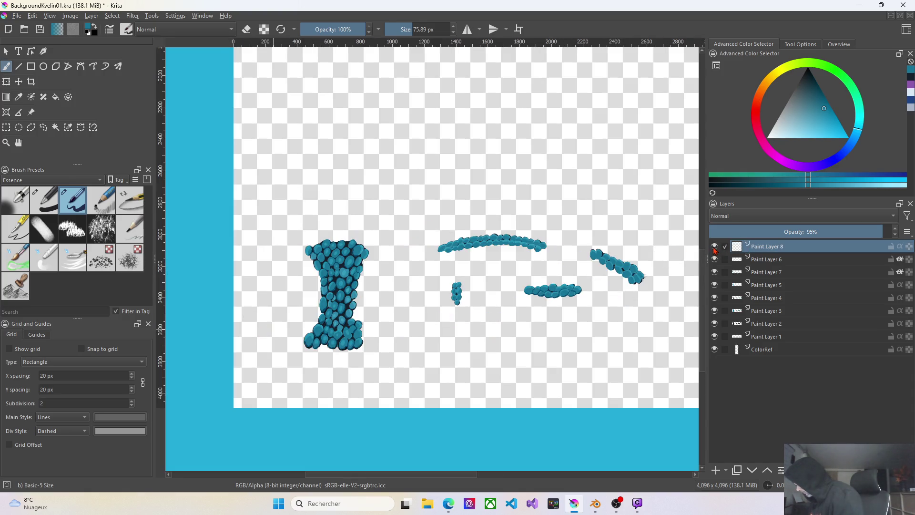
click(718, 248)
click(718, 248)
click(770, 261)
scroll(694, 229, up, 2)
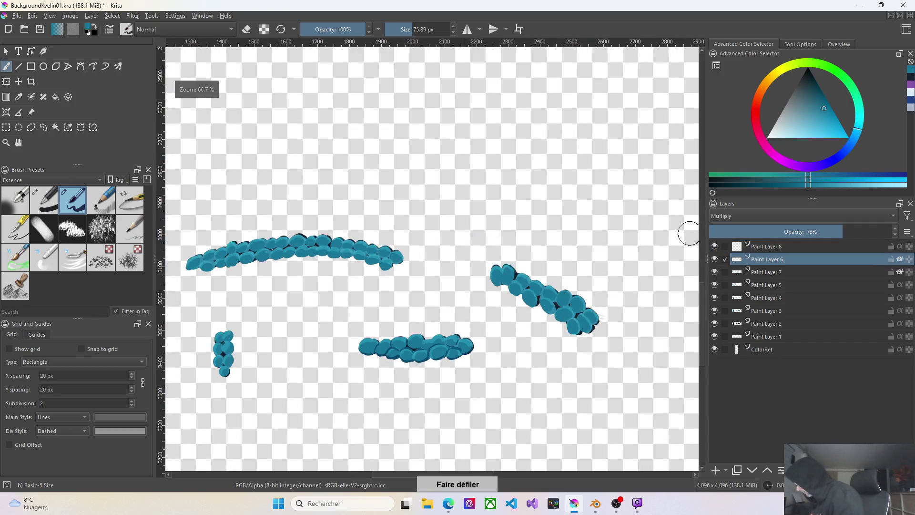
scroll(686, 234, up, 1)
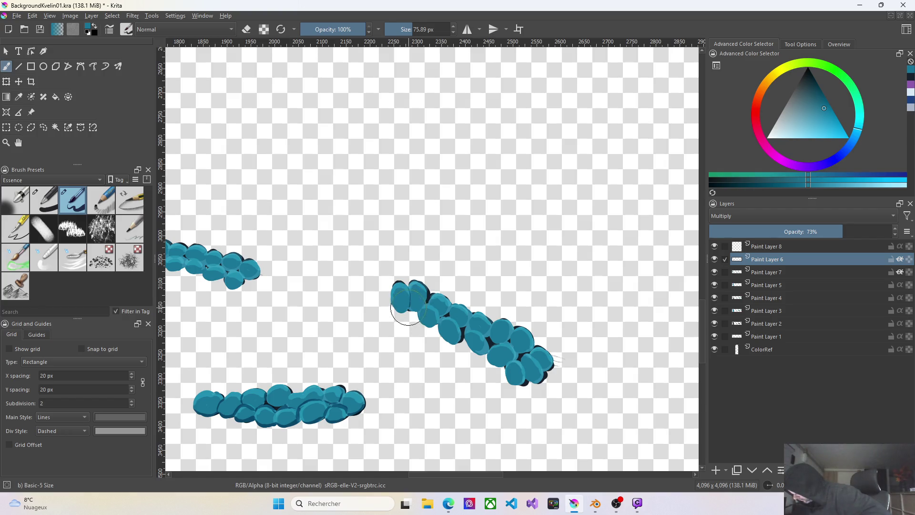
Darken the upper-left pebble's outline and dab shadows into the diagonal stroke's middle cluster
drag(427, 288, 423, 302)
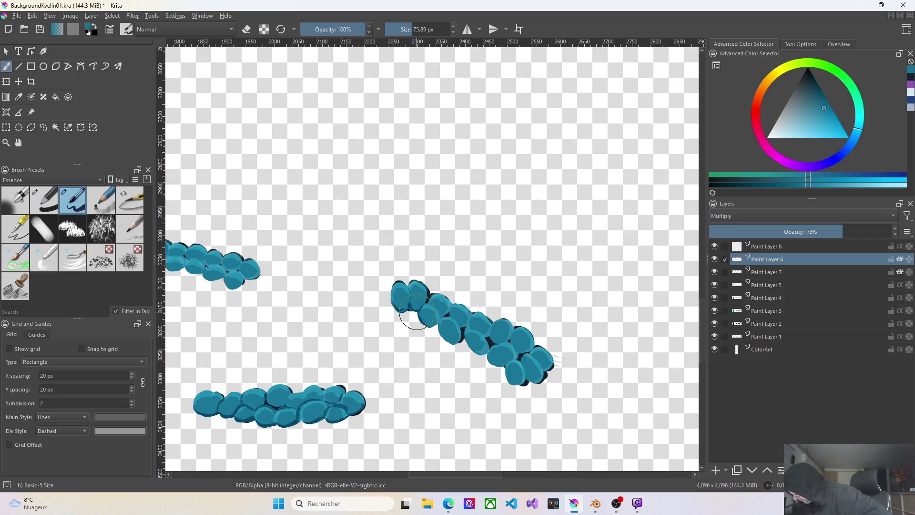
click(427, 328)
click(456, 333)
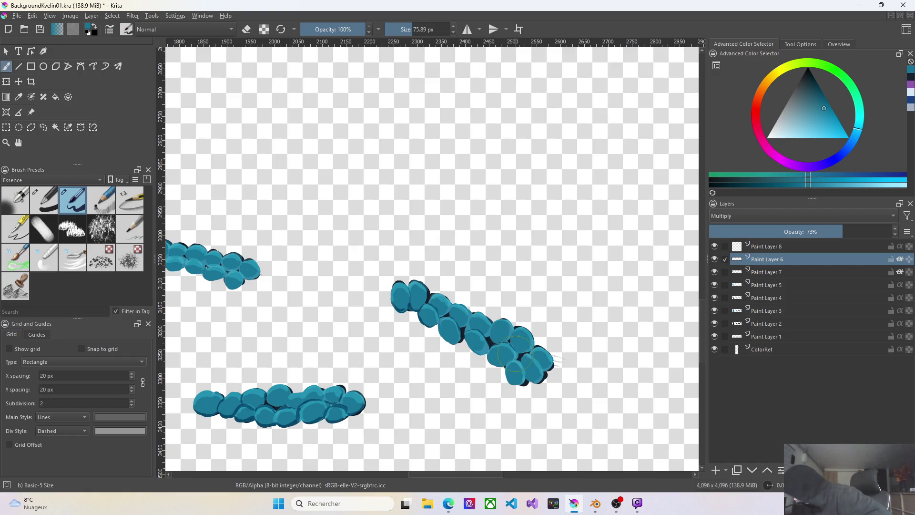
click(511, 326)
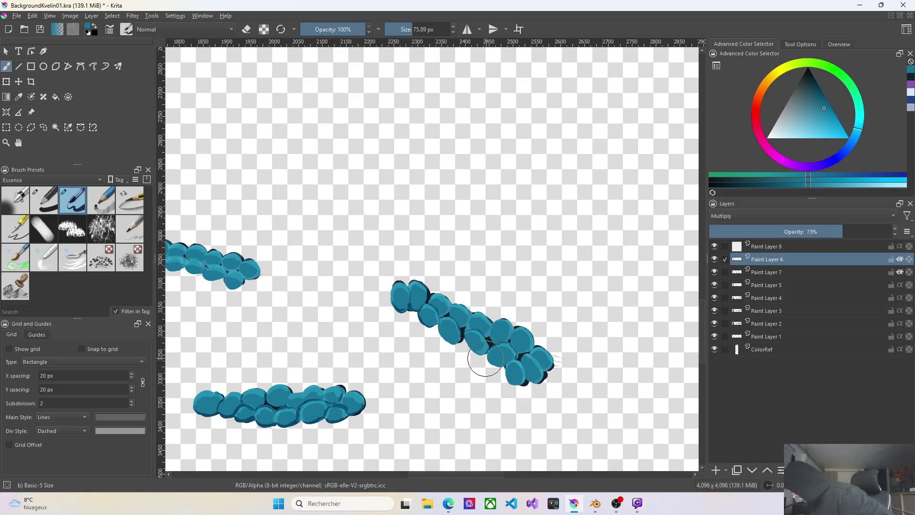
Shadow the diagonal stroke's right end and bottom pebbles, undoing one bad dab
drag(521, 359, 510, 364)
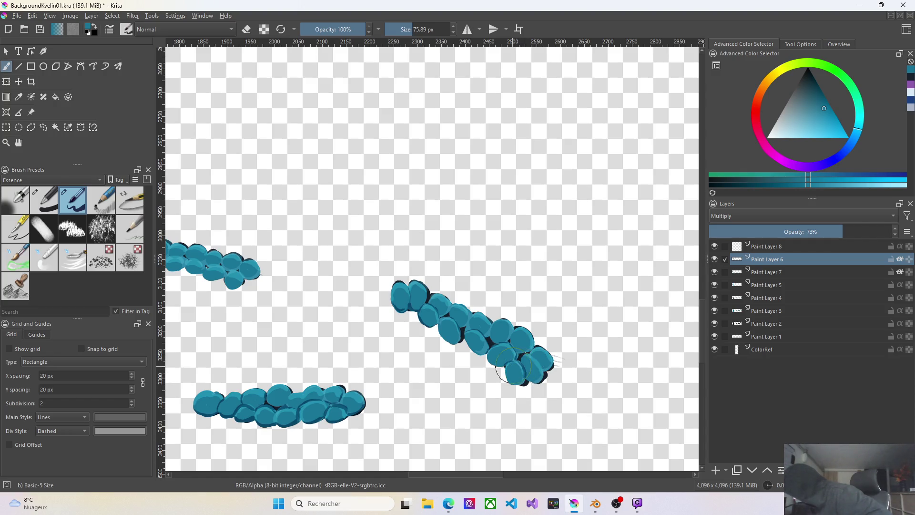
click(509, 369)
key(ctrl+z)
drag(542, 364, 538, 386)
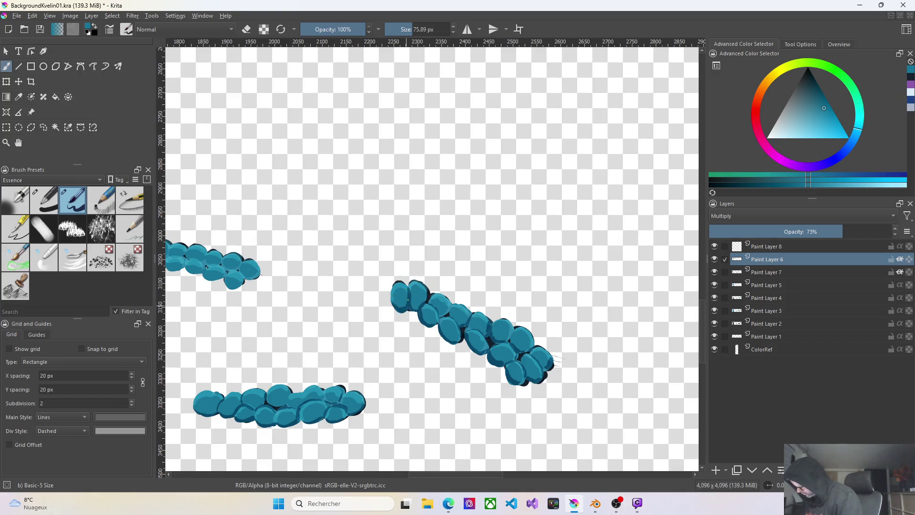
scroll(401, 303, down, 1)
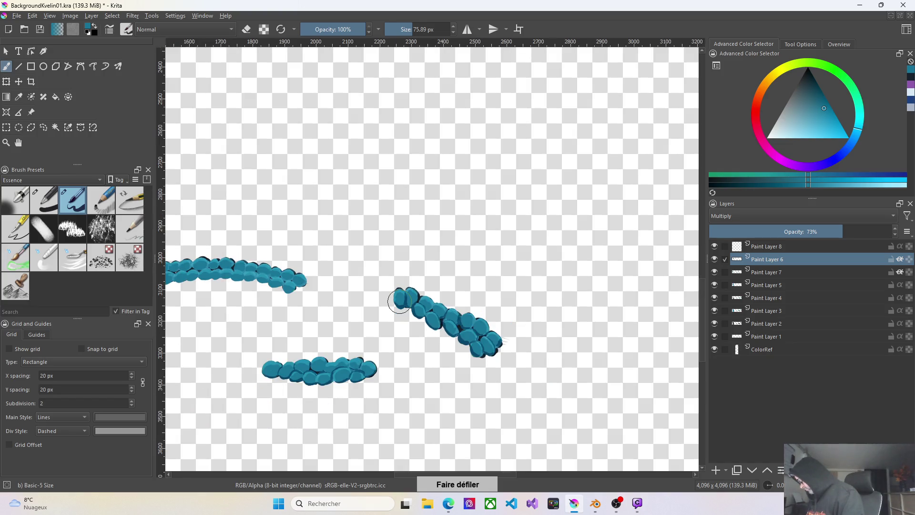
scroll(350, 386, down, 1)
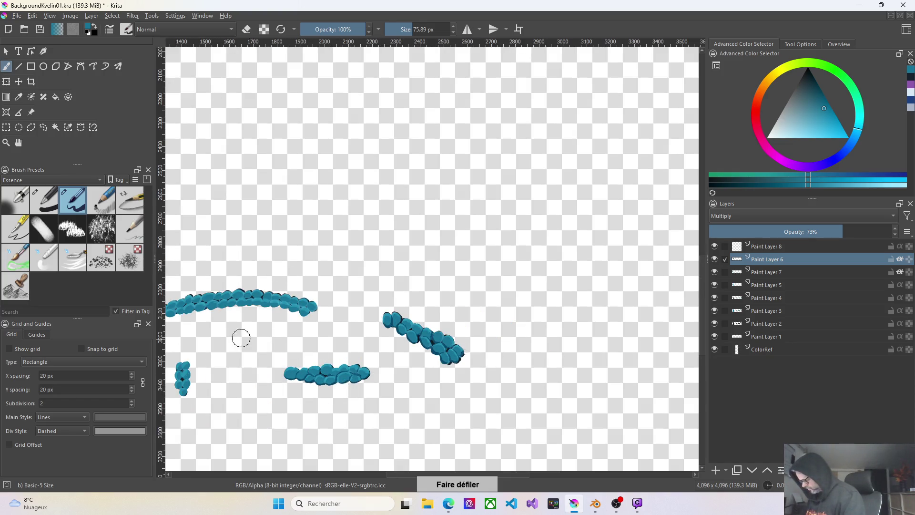
scroll(232, 334, down, 1)
scroll(221, 337, up, 1)
scroll(286, 316, up, 2)
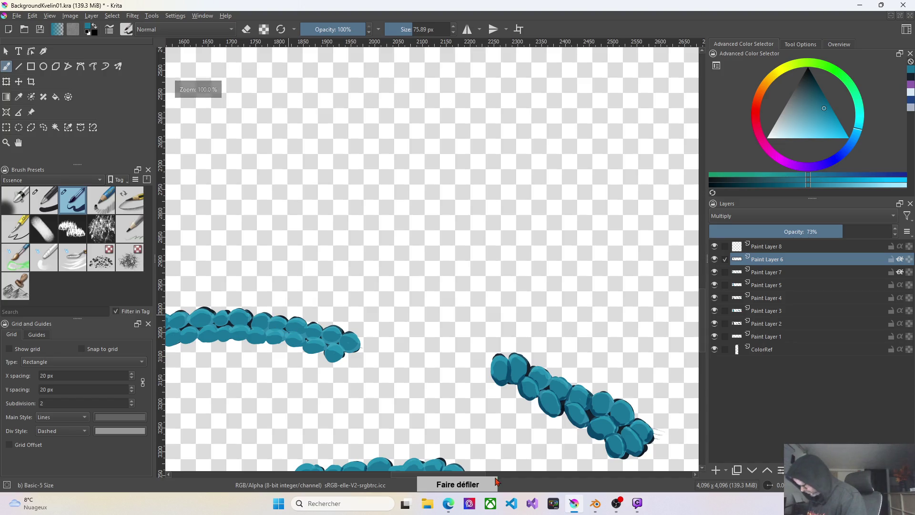
scroll(383, 461, left, 3)
scroll(375, 457, left, 3)
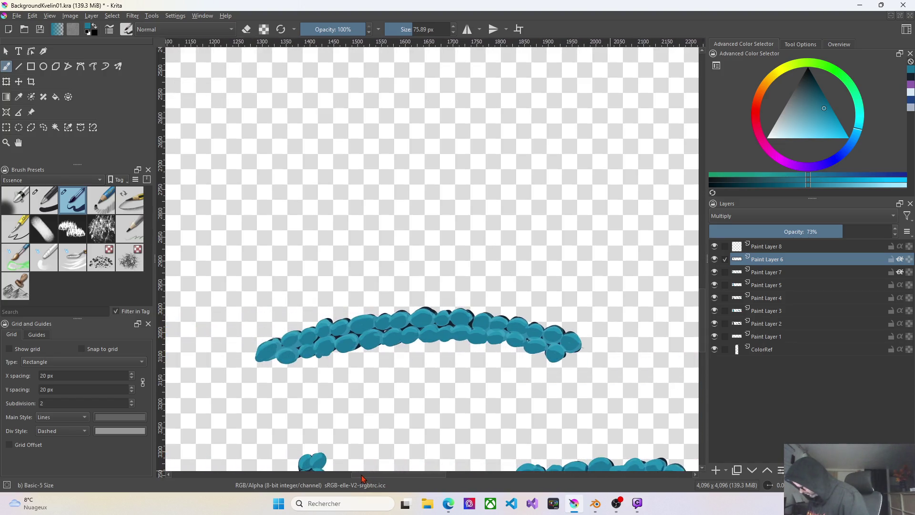
scroll(594, 357, up, 2)
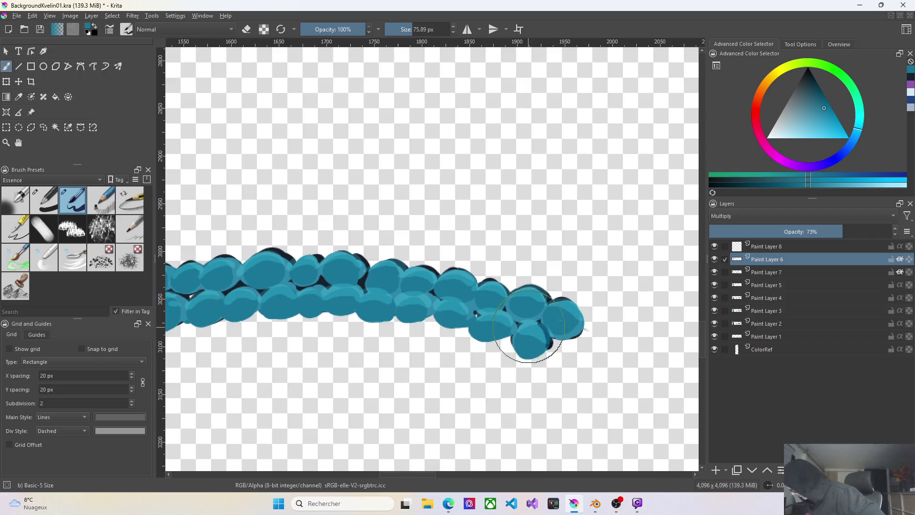
Darken the arched stroke's right end and between its right-end pebbles, undoing one attempt
drag(536, 321, 524, 322)
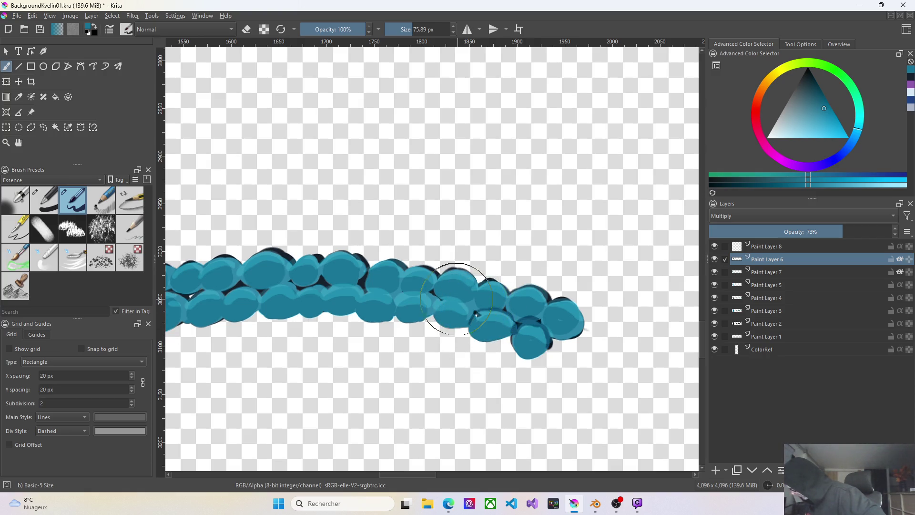
mouse_move(430, 321)
mouse_down()
mouse_move(474, 286)
mouse_move(465, 326)
mouse_move(451, 323)
mouse_up()
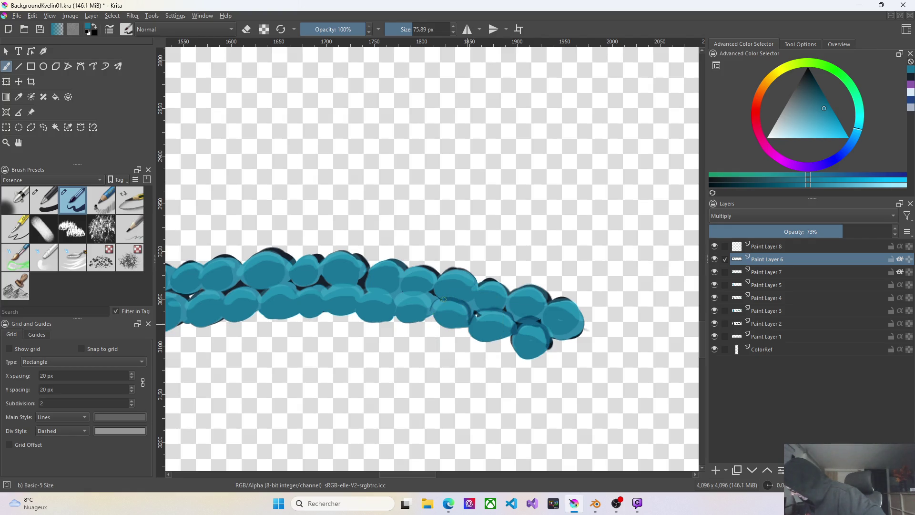
key(ctrl+z)
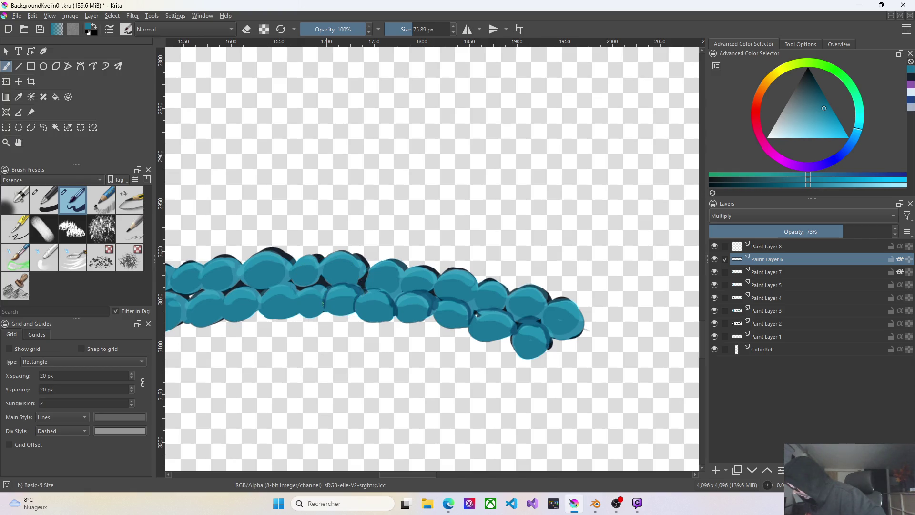
click(323, 286)
Add shadow dabs among the arch's middle pebbles and a small dark shadow near its right end
click(286, 284)
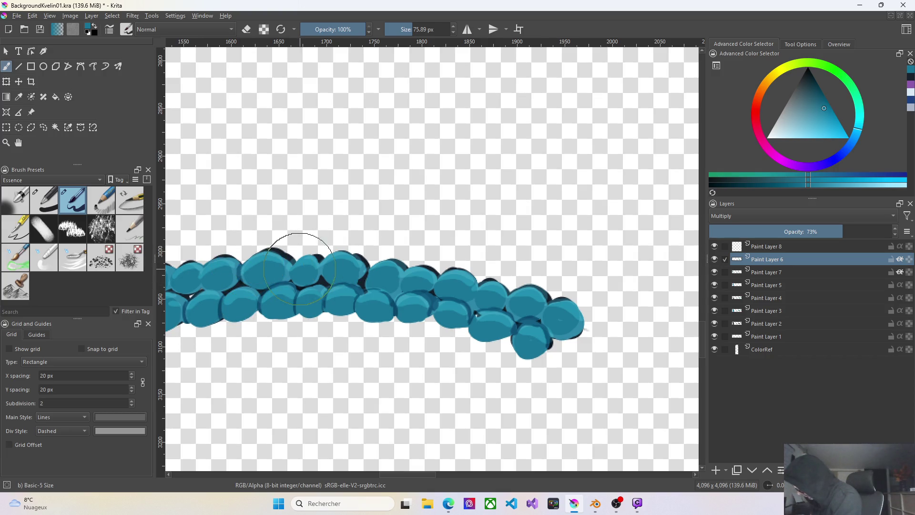
click(299, 258)
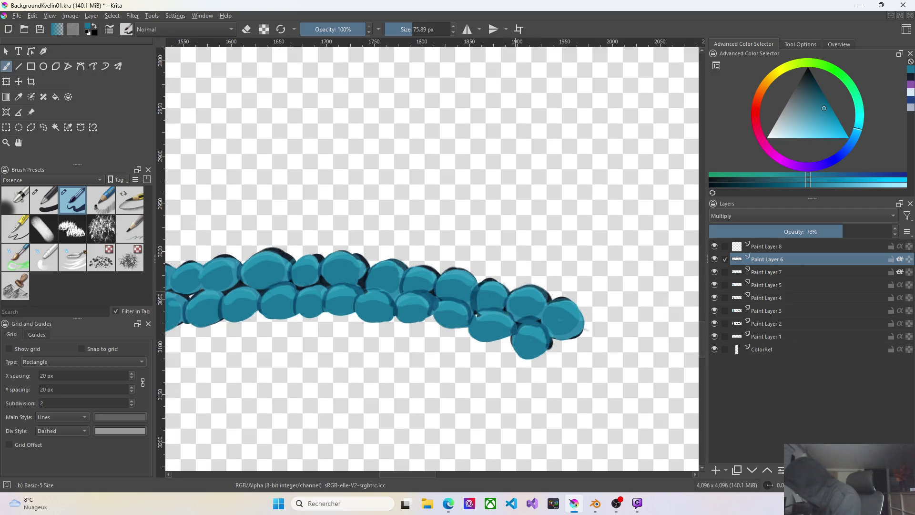
drag(549, 304, 541, 321)
click(504, 476)
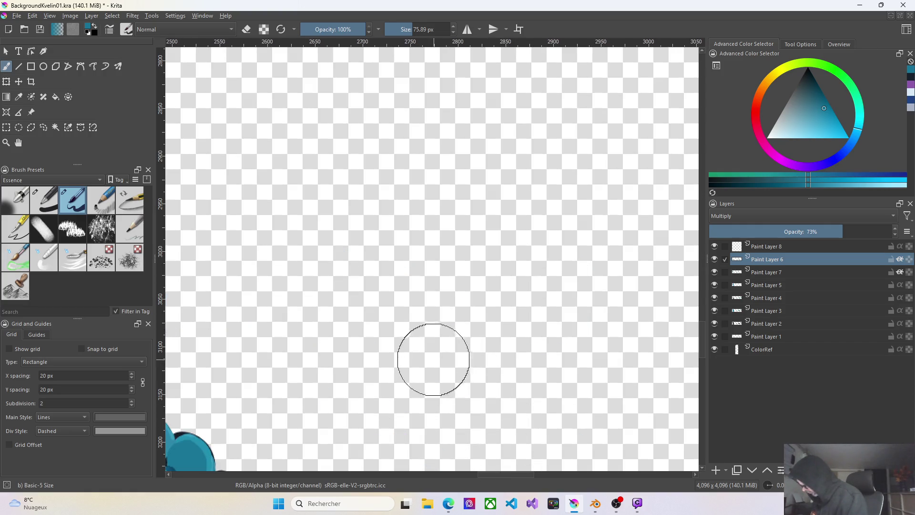
scroll(476, 306, down, 5)
scroll(307, 330, up, 3)
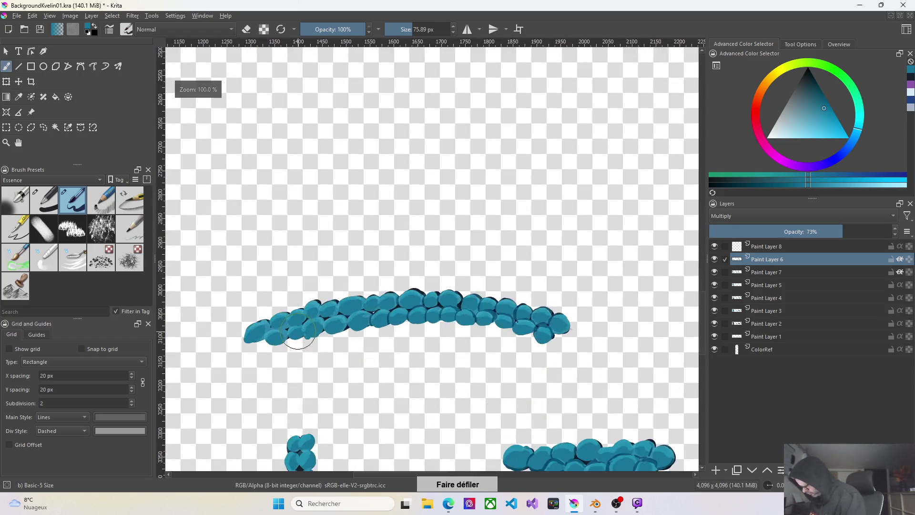
scroll(299, 336, up, 3)
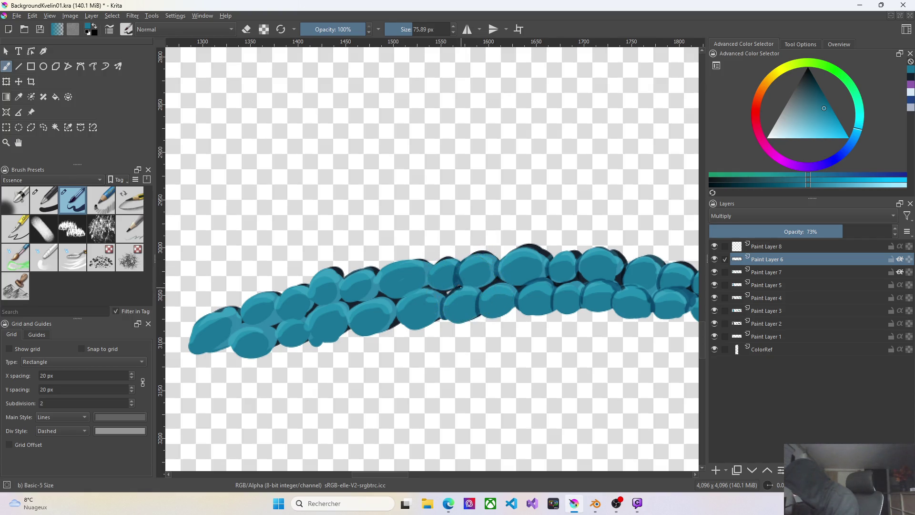
Touch up dark shadows between neighbouring pebbles on the arch's left part and add one dab mid-arch
drag(507, 292, 508, 285)
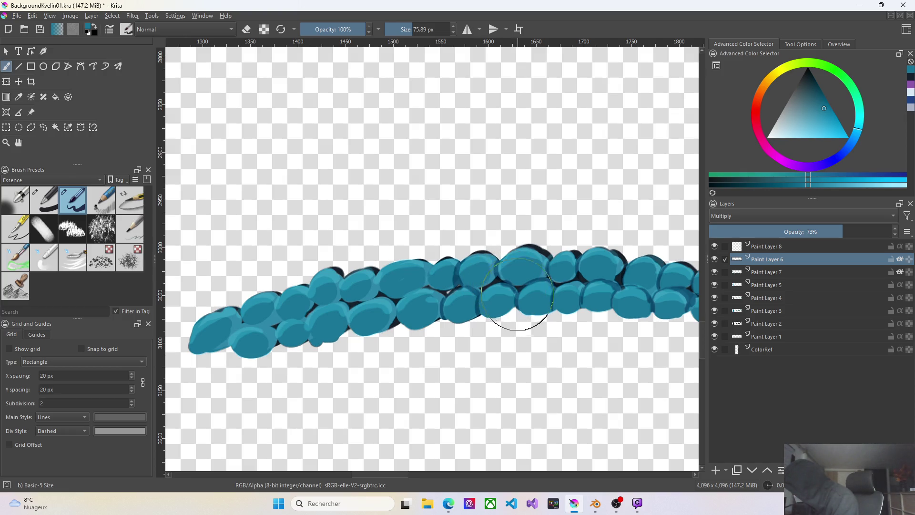
drag(514, 286, 496, 283)
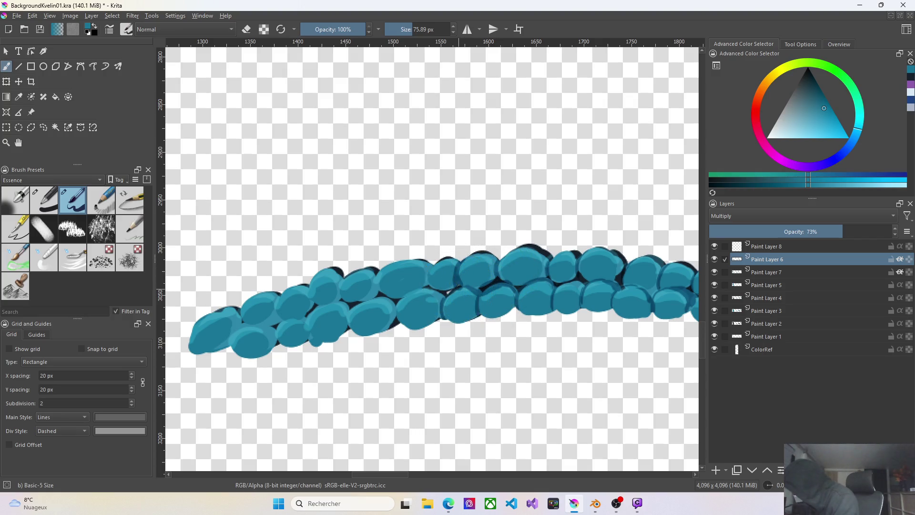
click(425, 286)
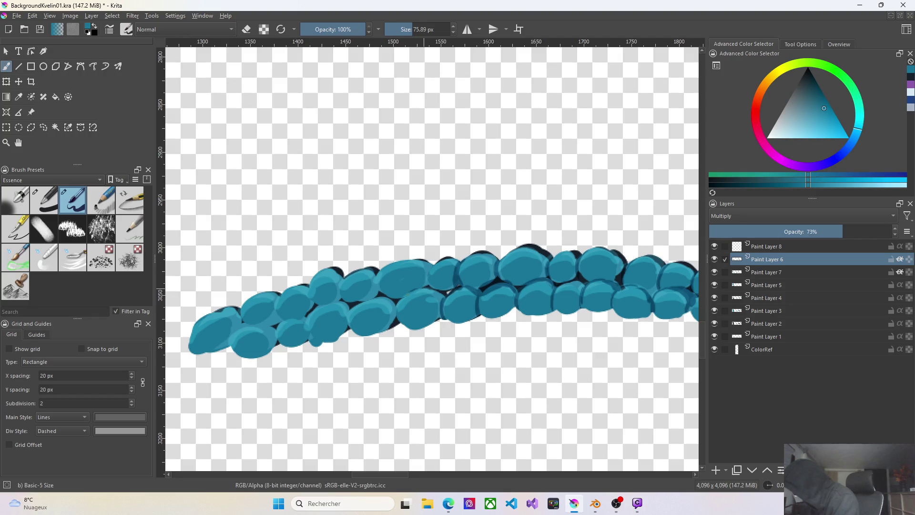